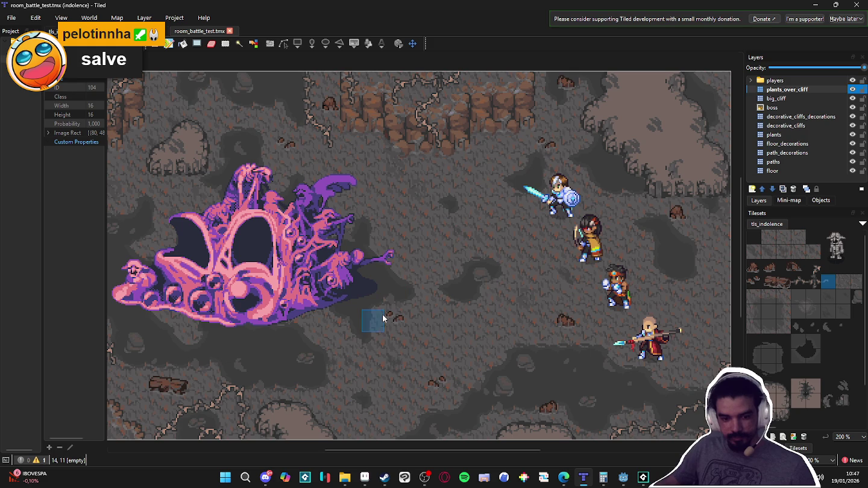
# Step: Leave the room_battle_test.tmx map in Tiled and bring Steam's Moonleap store page forward
pyautogui.click(424, 478)
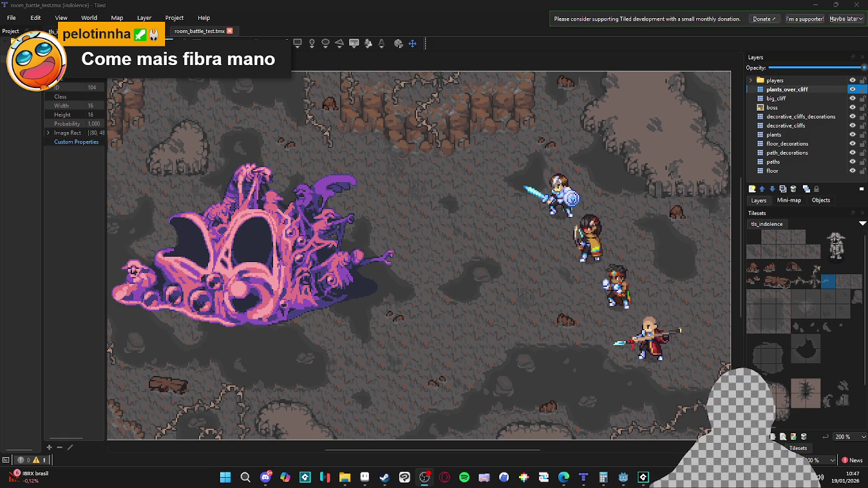
pyautogui.click(583, 477)
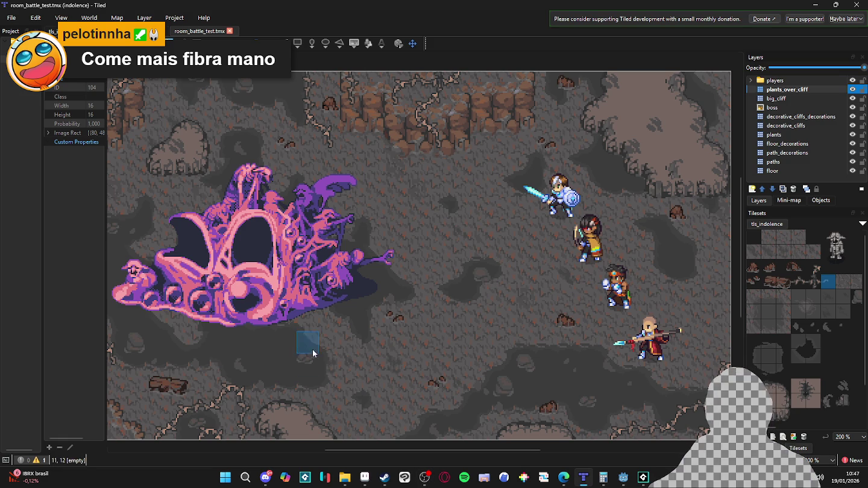
pyautogui.click(384, 478)
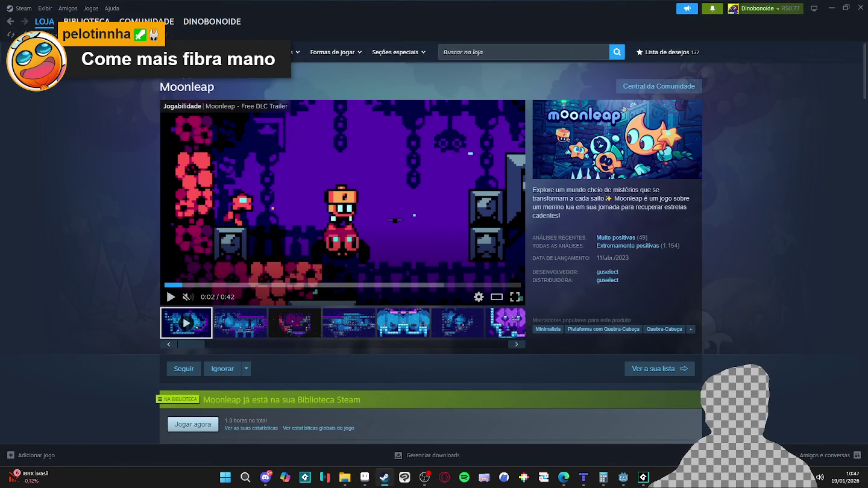
# Step: Show Moonleap's library page, launch Hytale via a 'hytal' search, and open its saved worlds
pyautogui.moveTo(55, 24)
pyautogui.click(85, 22)
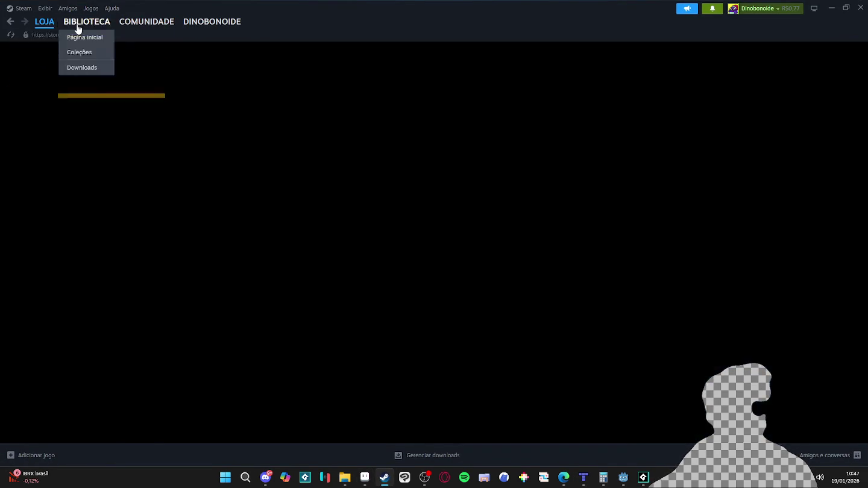
pyautogui.click(226, 478)
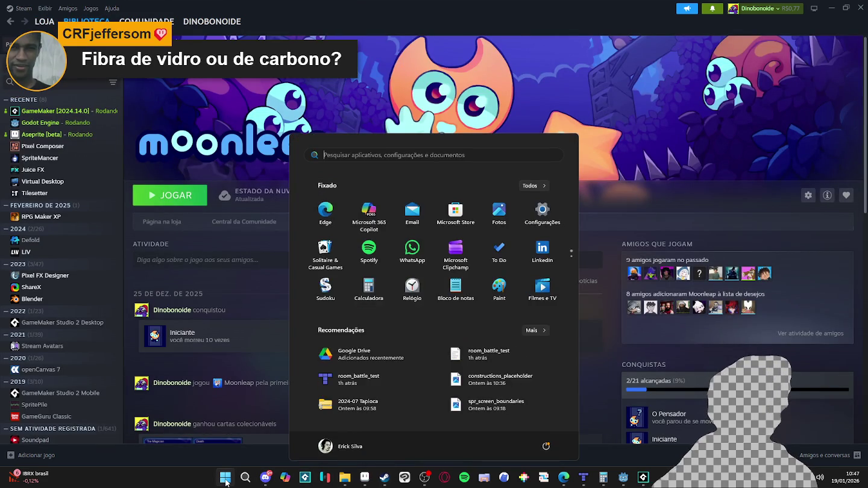
pyautogui.write('hytal')
pyautogui.press('Return')
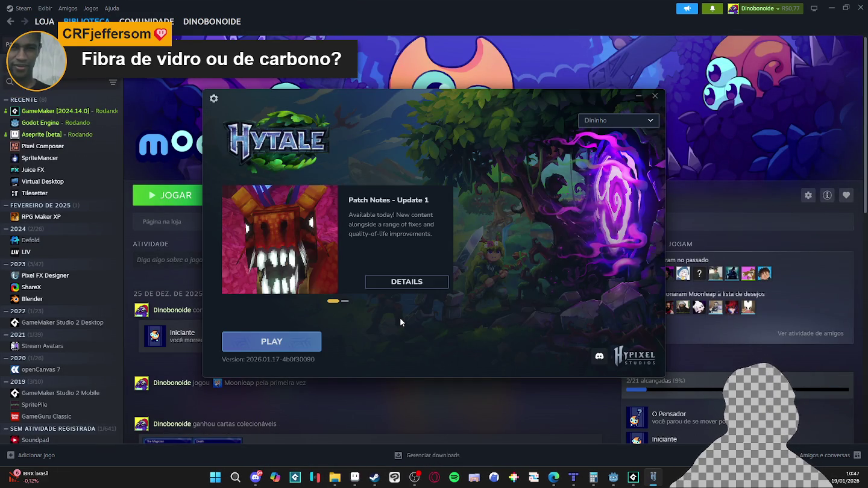
pyautogui.click(298, 342)
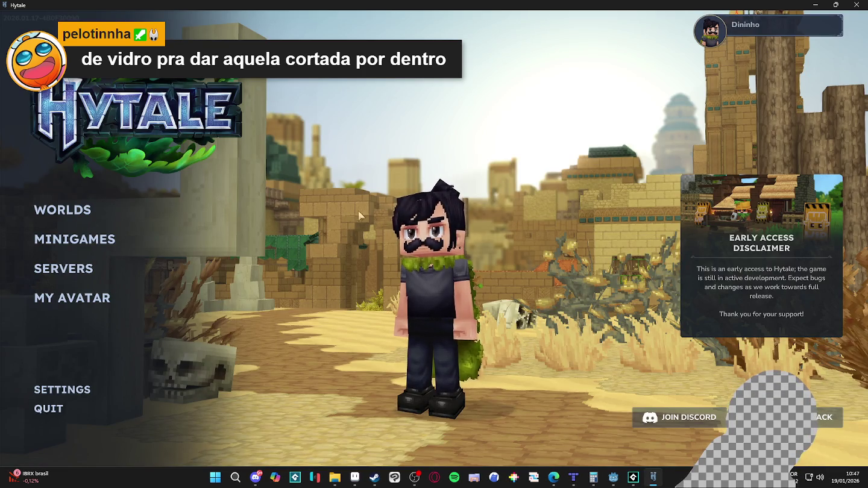
pyautogui.click(92, 221)
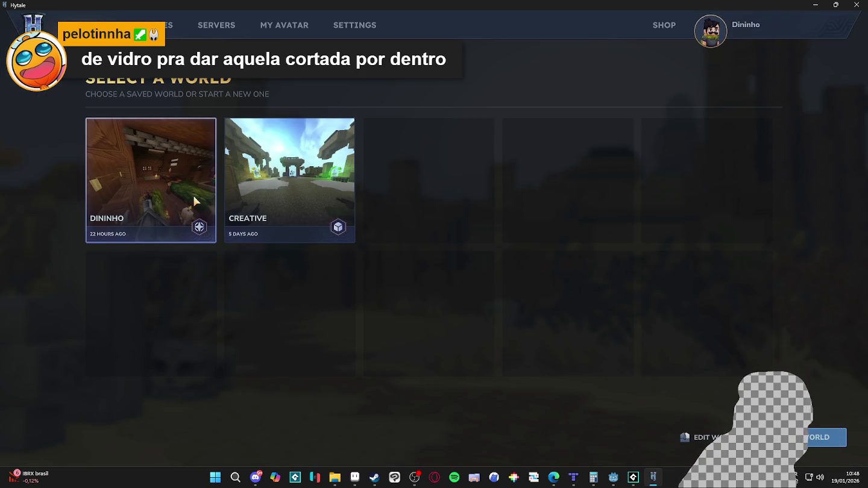
# Step: Load the first saved world, last played 22 hours ago
pyautogui.doubleClick(194, 200)
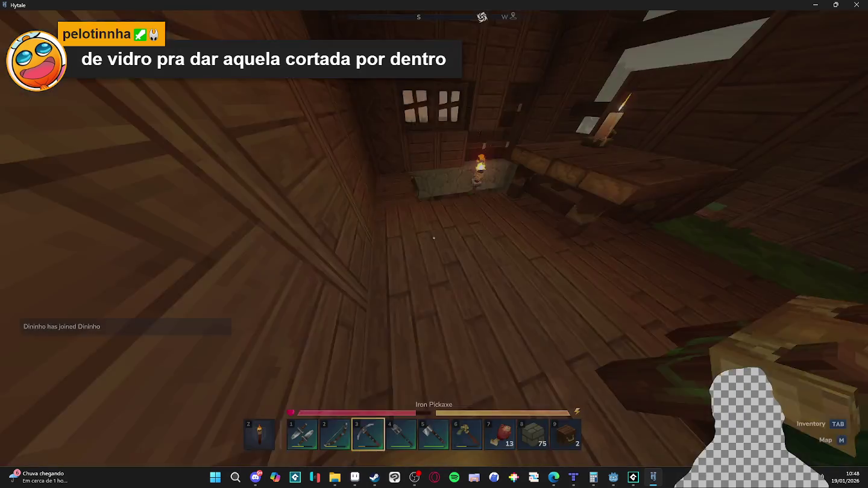
# Step: Walk from the basement, out across the field and through the stone gate to the walkway planter
pyautogui.press('w')
pyautogui.press('w')
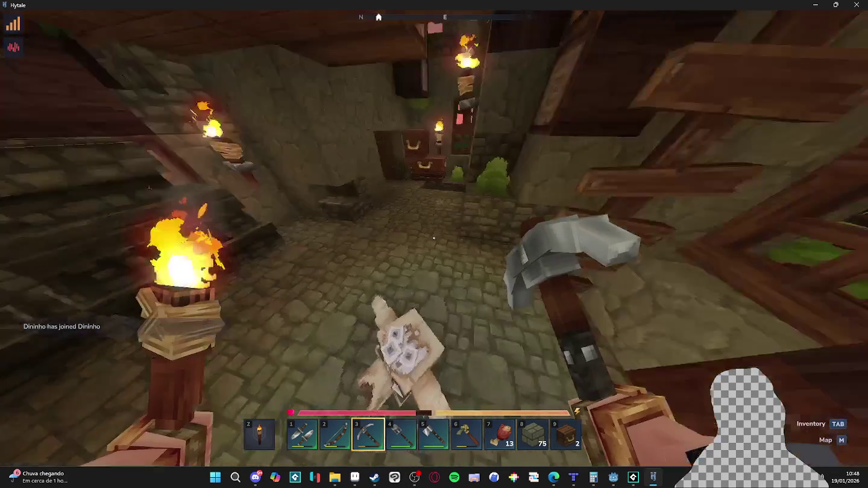
pyautogui.press('w')
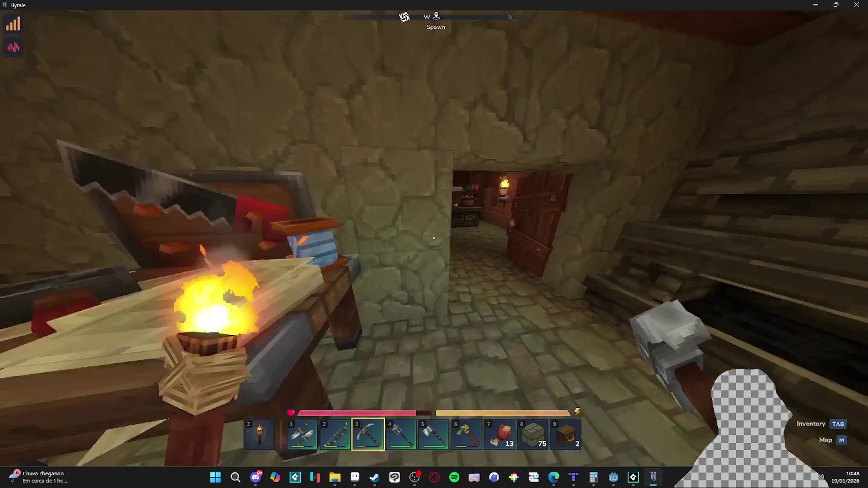
pyautogui.press('w')
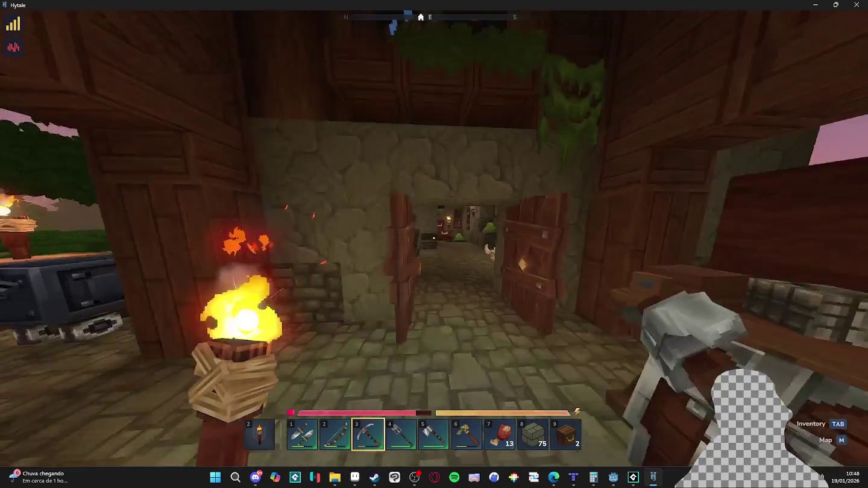
pyautogui.press('w')
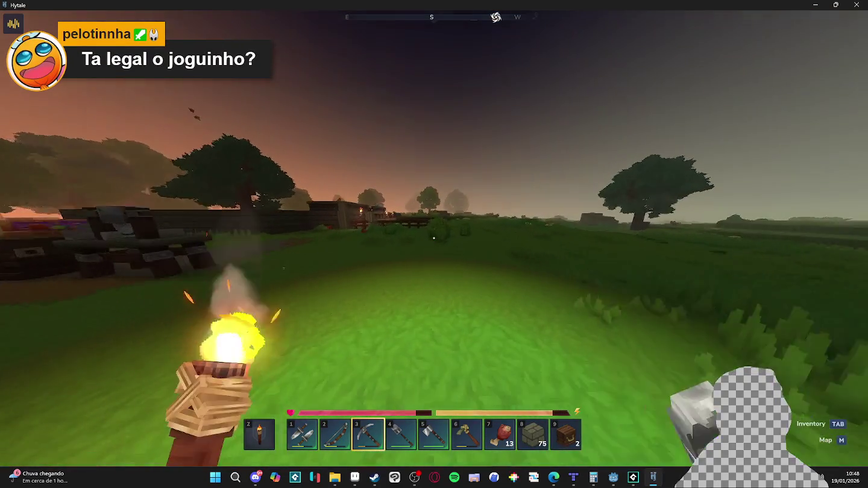
pyautogui.press('w')
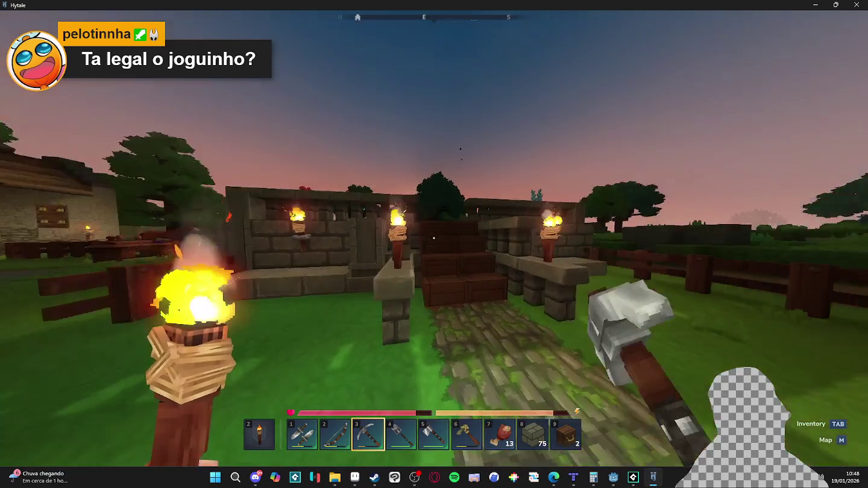
pyautogui.press('w')
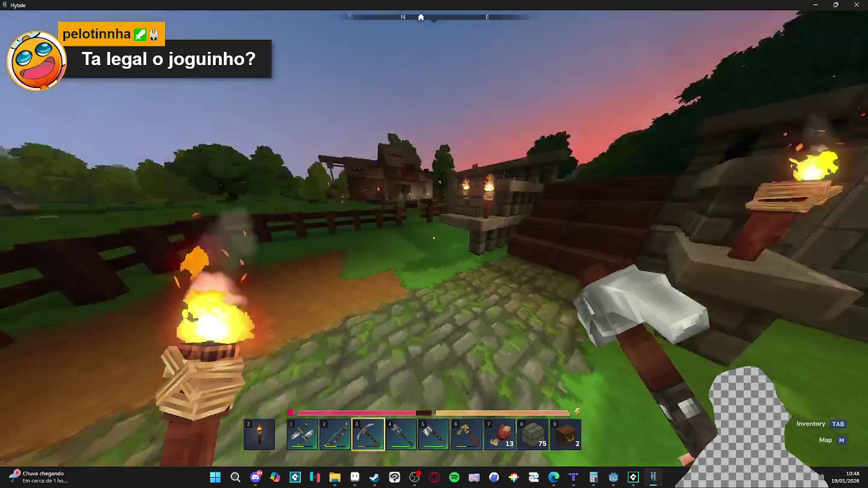
pyautogui.press('w')
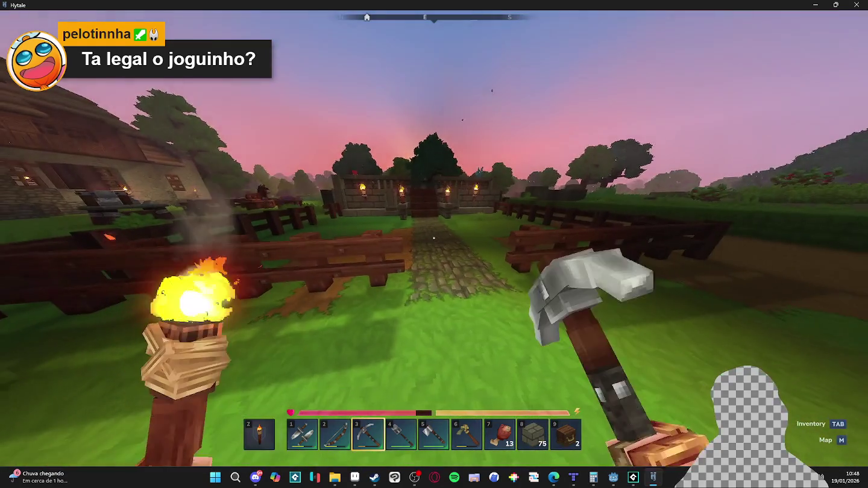
pyautogui.press('w')
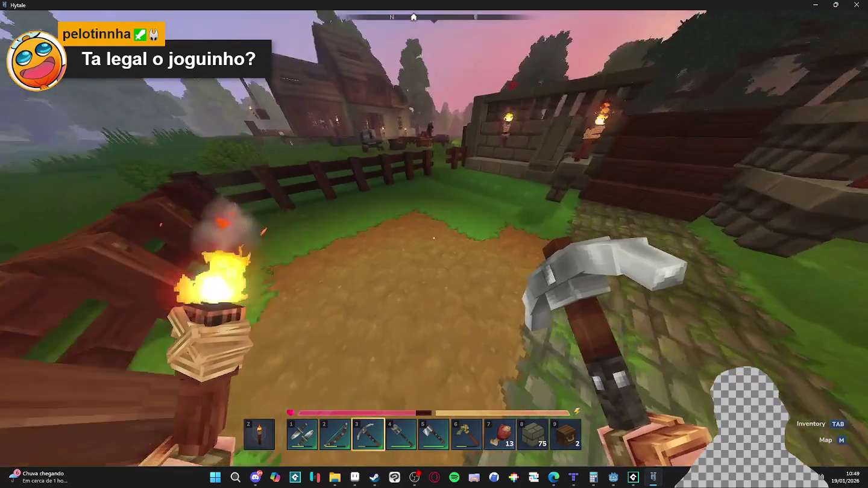
pyautogui.press('w')
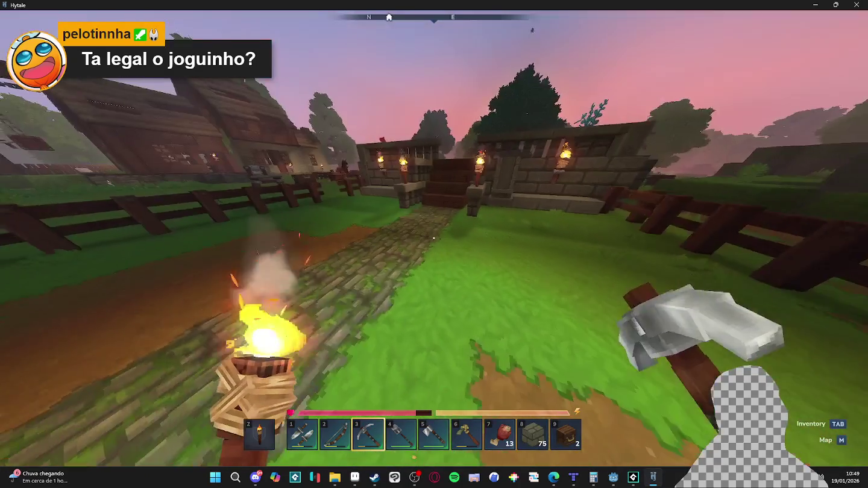
pyautogui.press('w')
pyautogui.press('w')
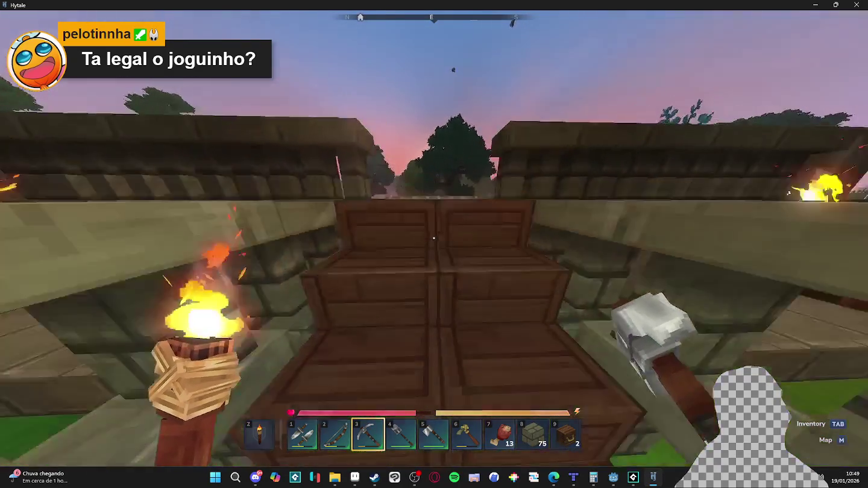
pyautogui.press('w')
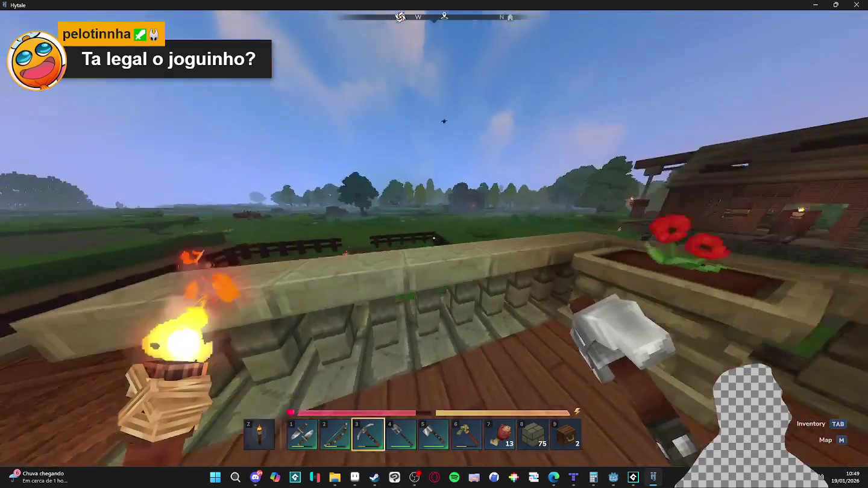
pyautogui.press('w')
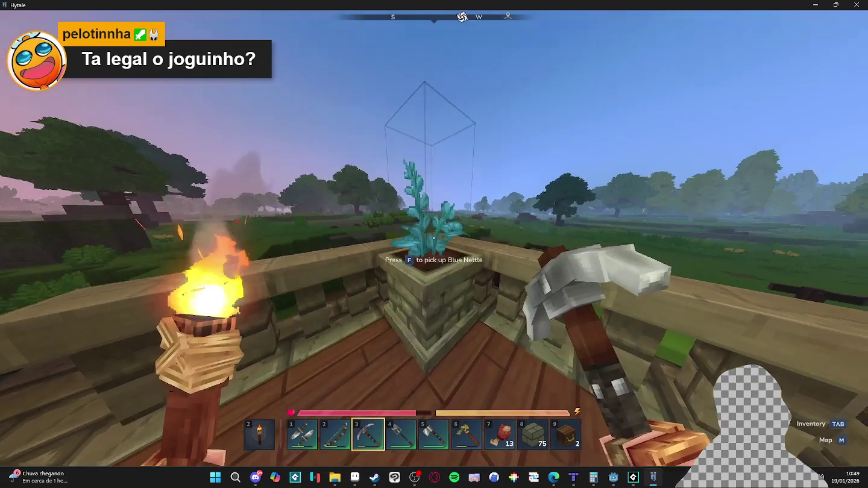
# Step: Look around the walkway and yard, briefly trying the third-person view
pyautogui.press('w')
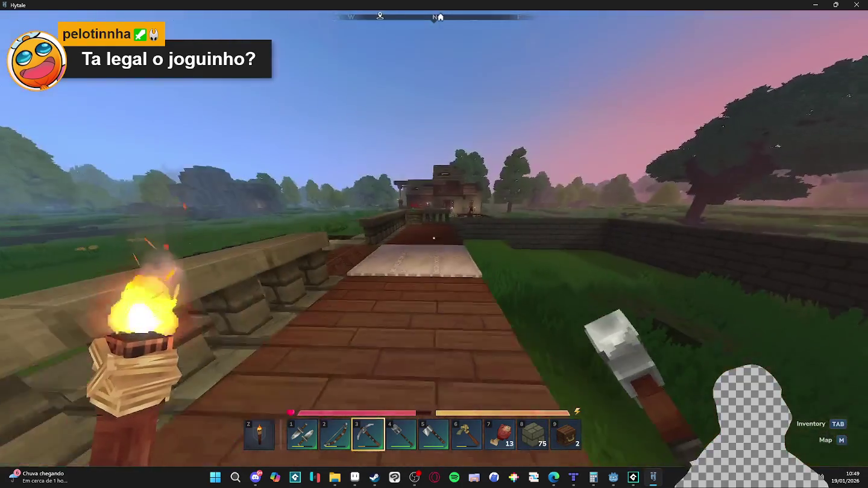
pyautogui.press('w')
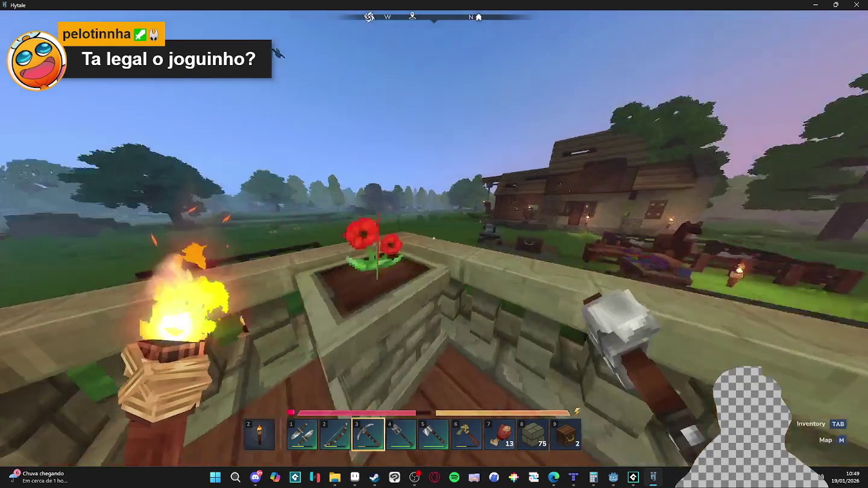
pyautogui.press('w')
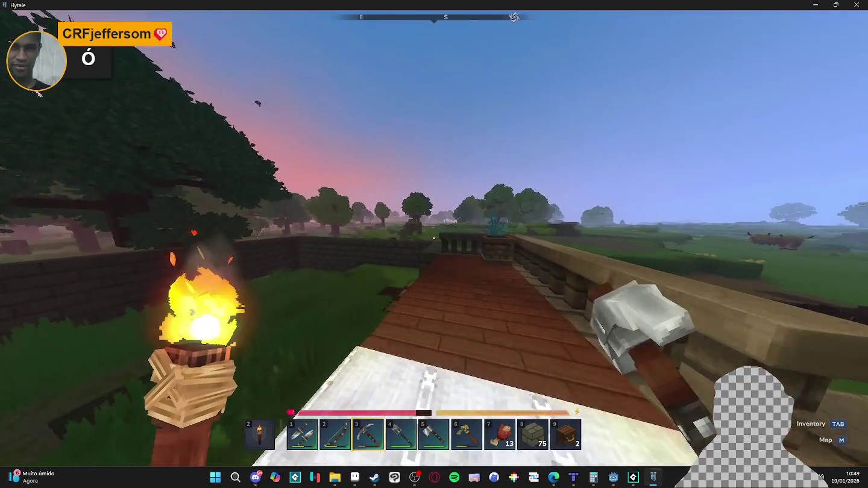
pyautogui.press('w')
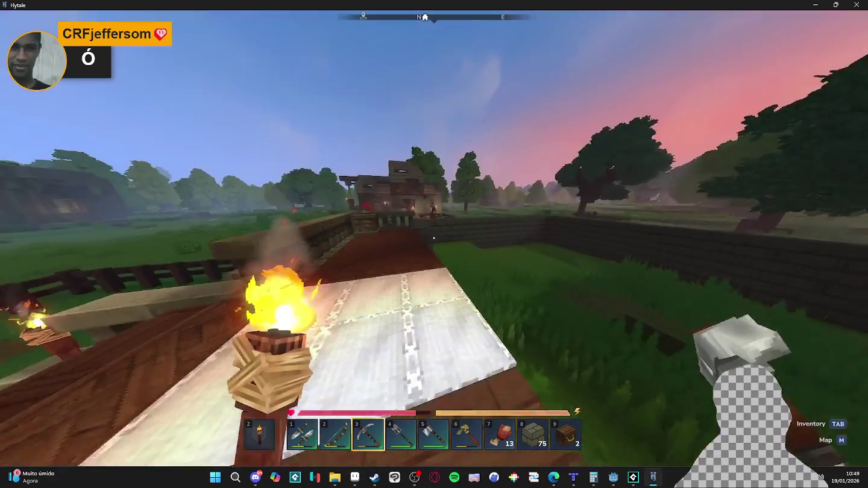
pyautogui.press('w')
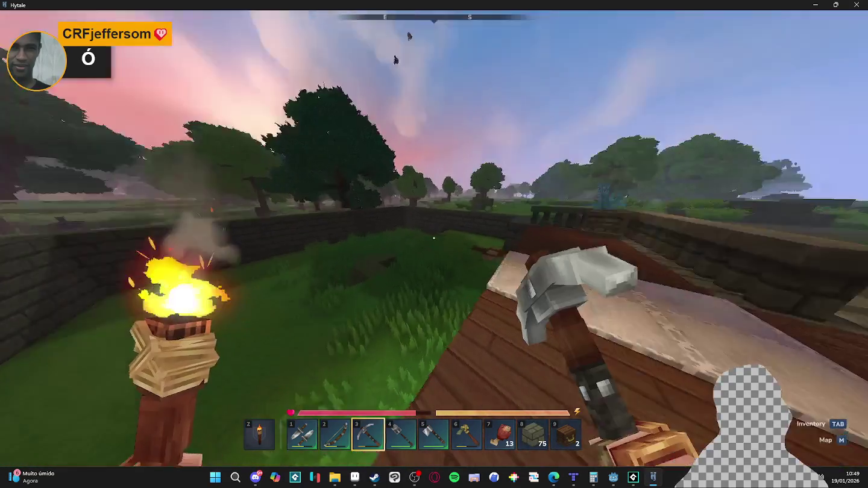
pyautogui.press('w')
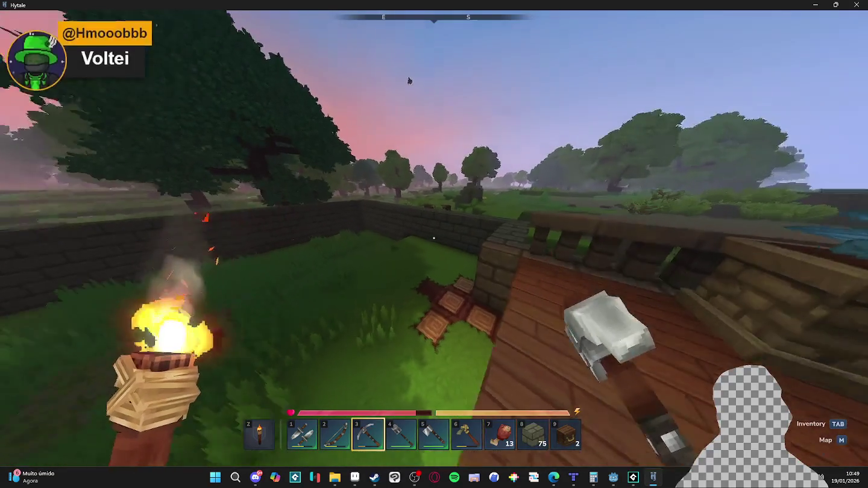
pyautogui.press('w')
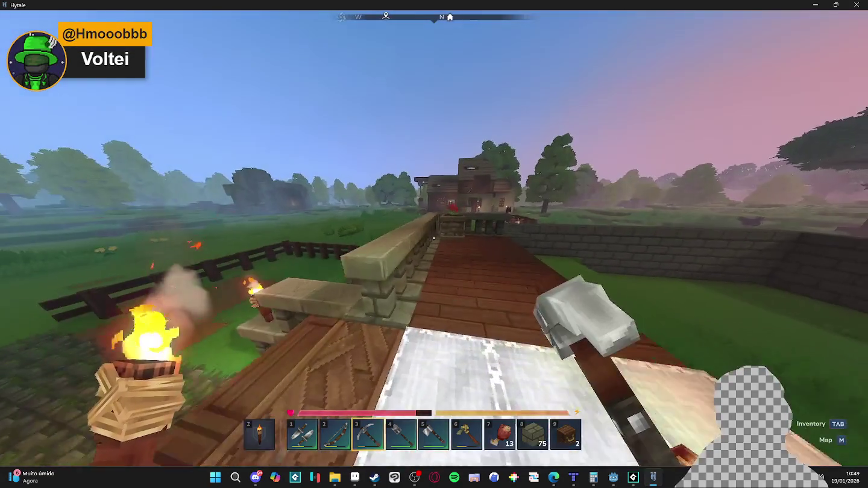
pyautogui.press('v')
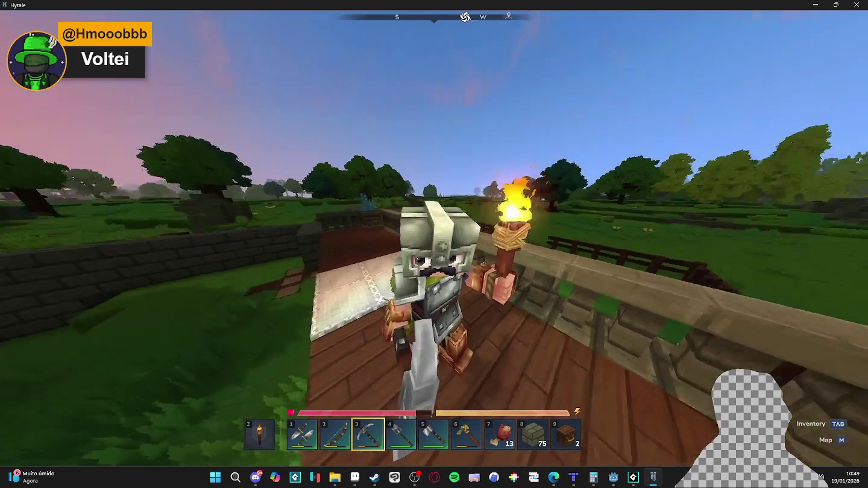
pyautogui.press('v')
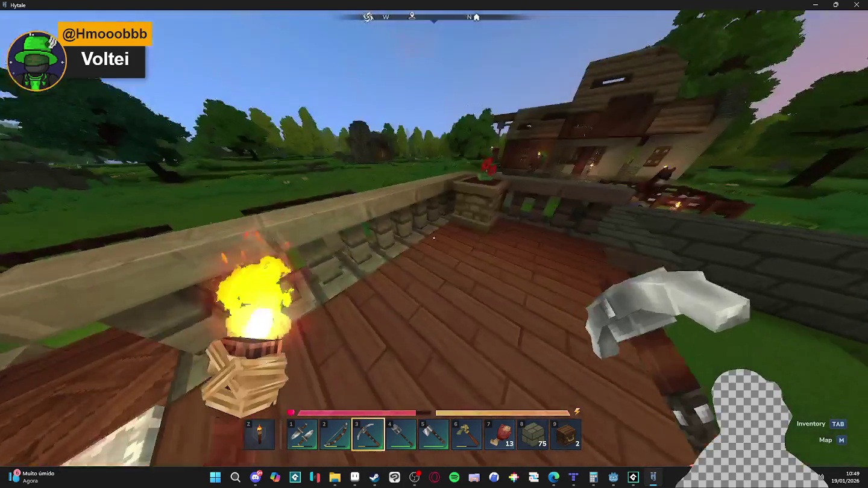
# Step: Walk across the grass to the horse pen and circle it near the chickens and horse
pyautogui.press('w')
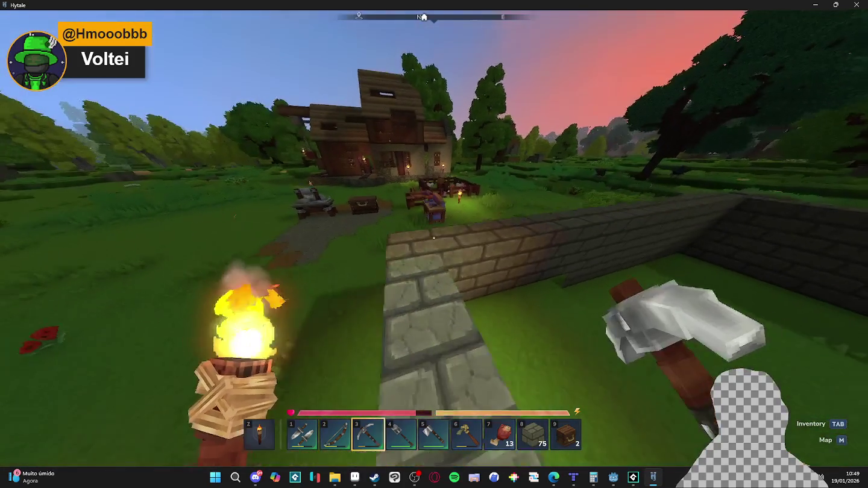
pyautogui.press('w')
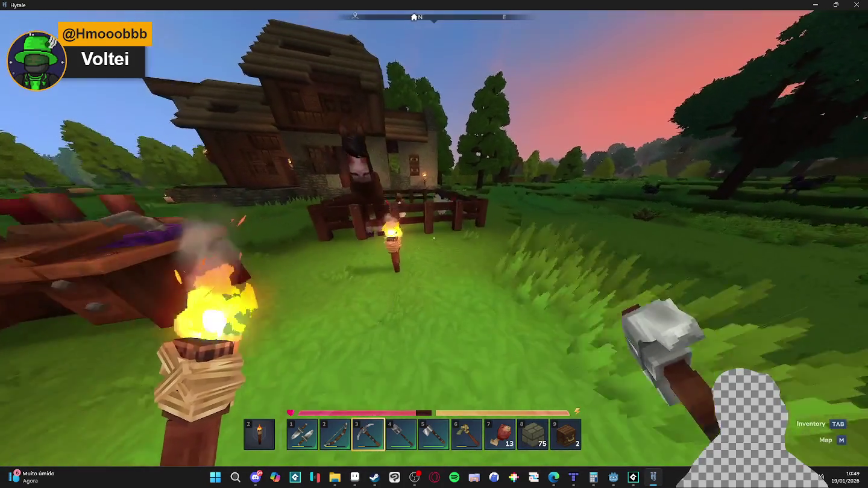
pyautogui.press('w')
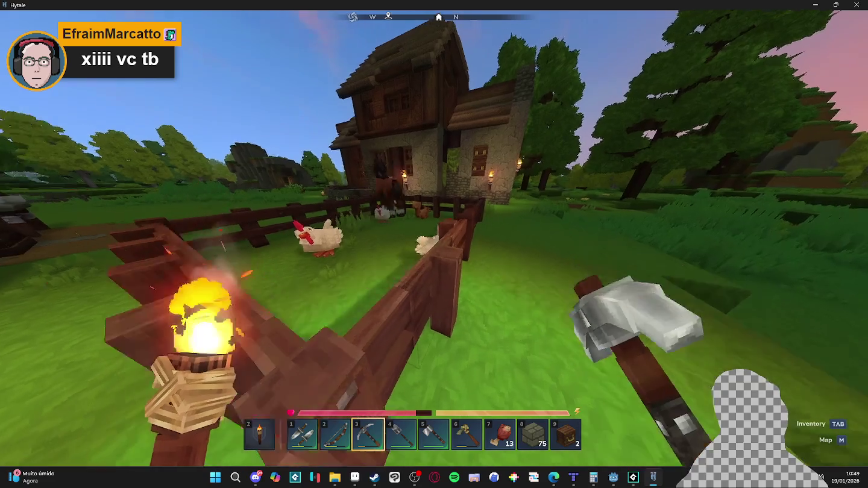
pyautogui.press('w')
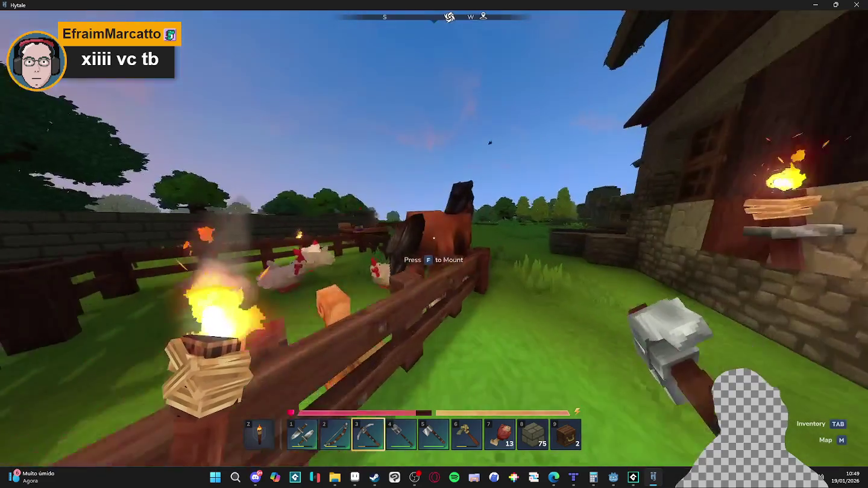
pyautogui.press('w')
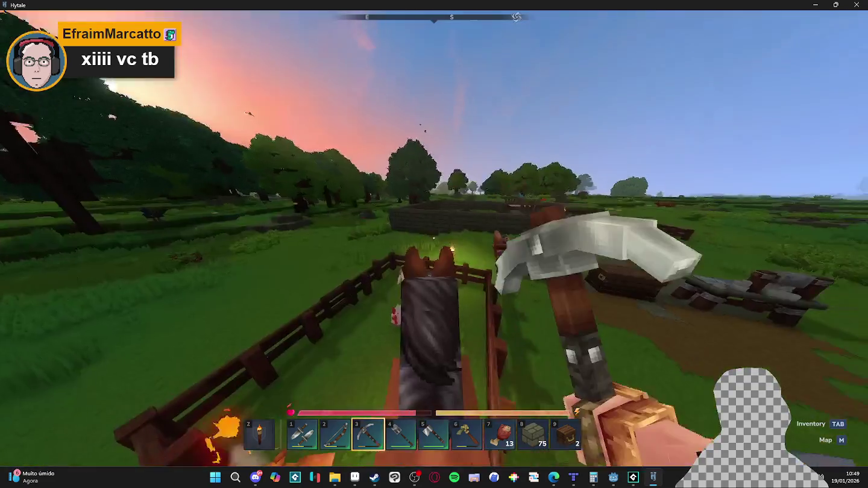
pyautogui.press('w')
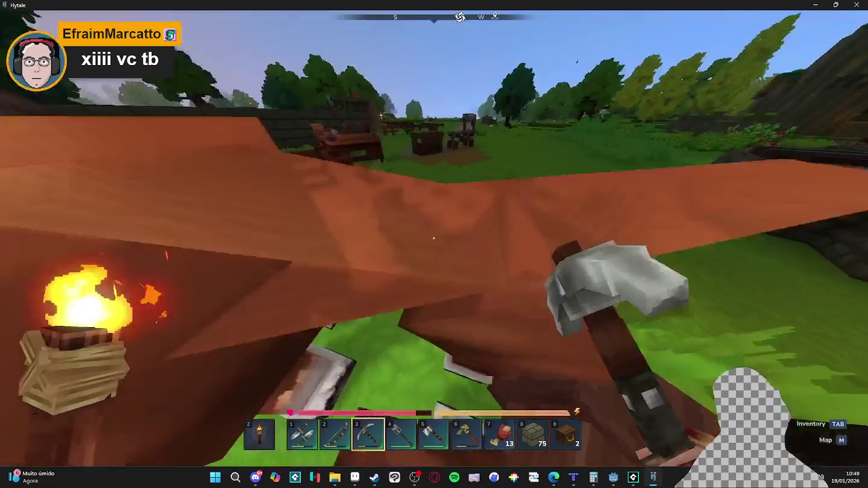
pyautogui.press('w')
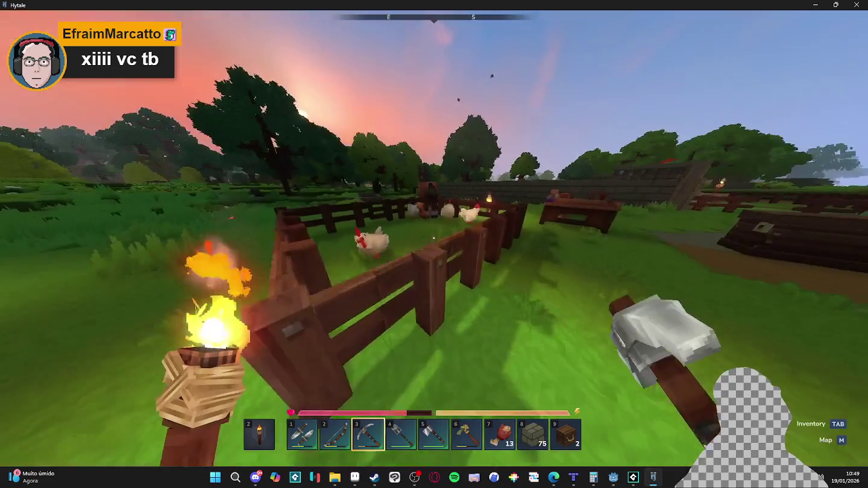
pyautogui.press('w')
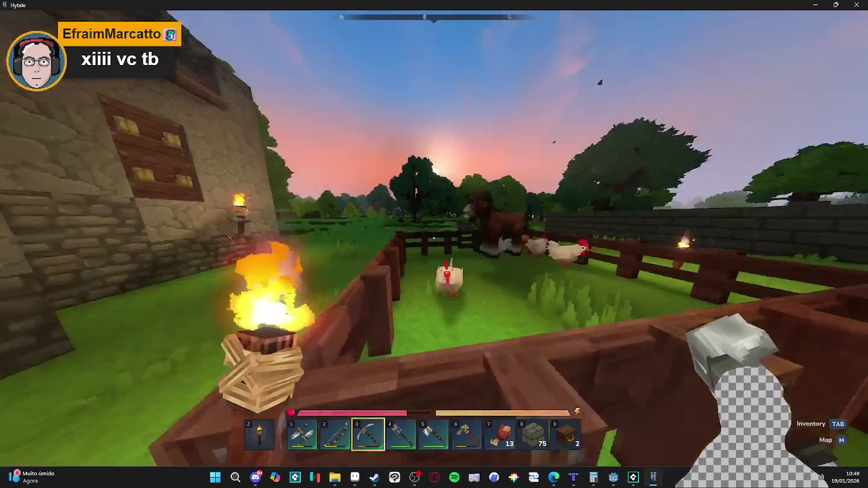
pyautogui.press('w')
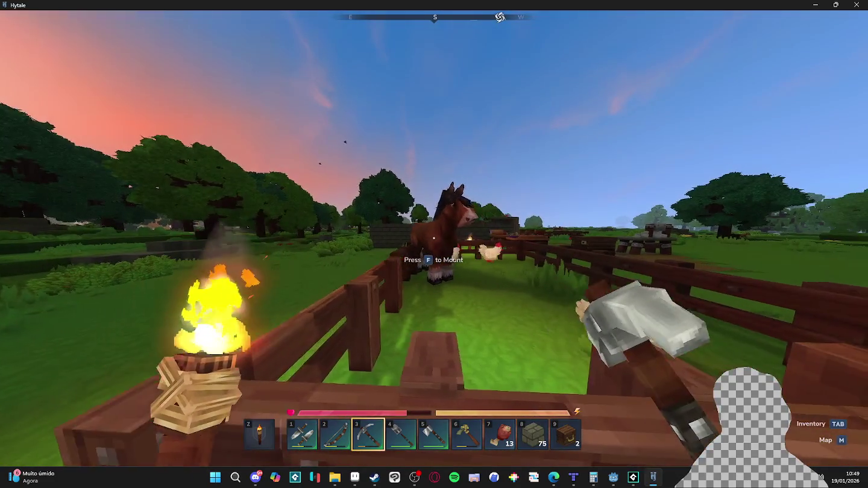
pyautogui.press('w')
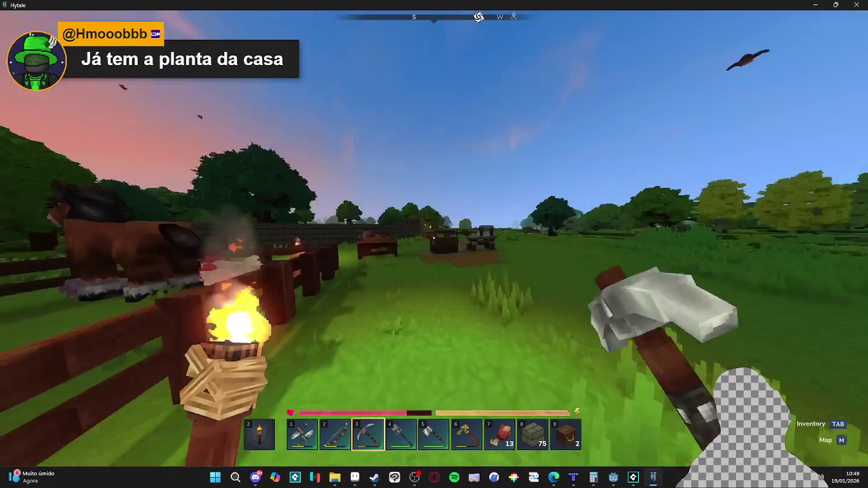
pyautogui.press('w')
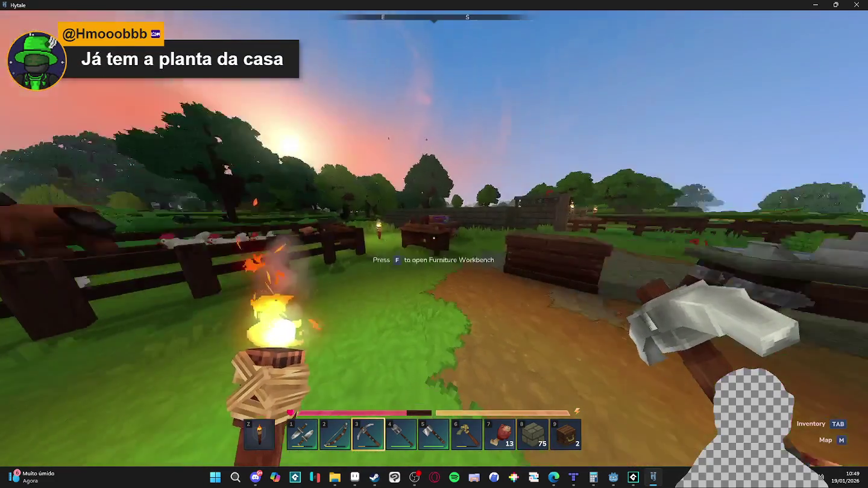
pyautogui.press('w')
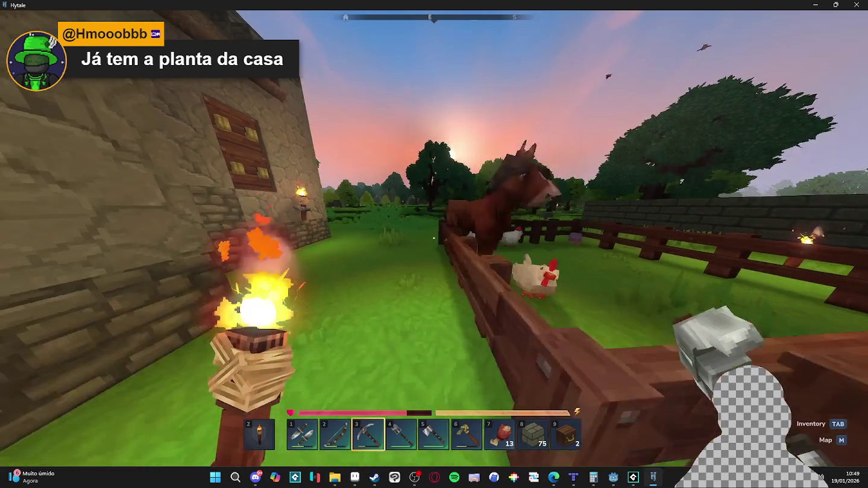
pyautogui.press('w')
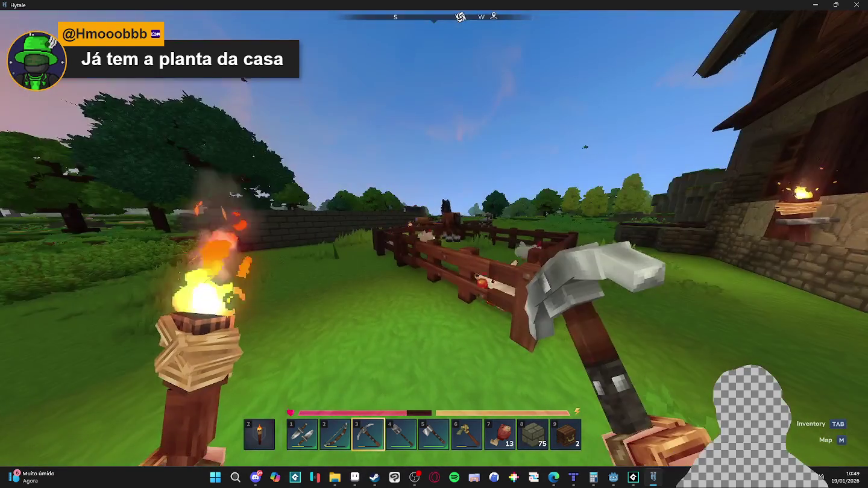
# Step: Check the inventory, follow the rail track past the house, and open the Blacksmith's Anvil
pyautogui.press('Tab')
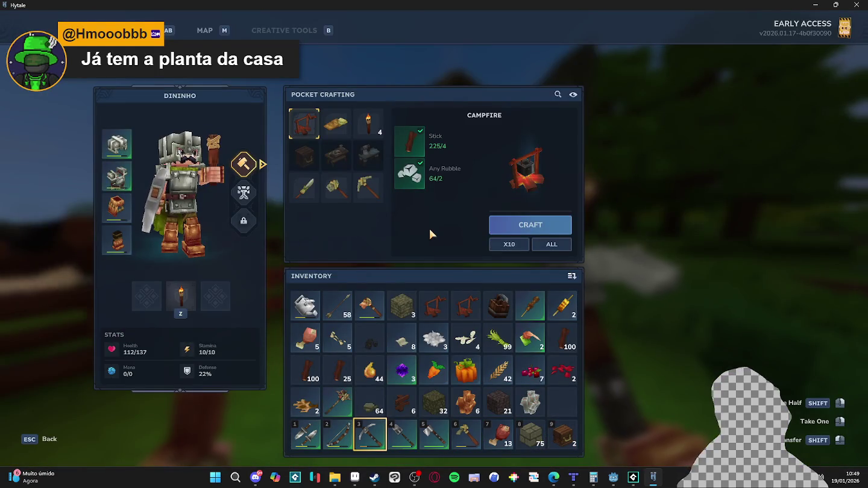
pyautogui.press('Tab')
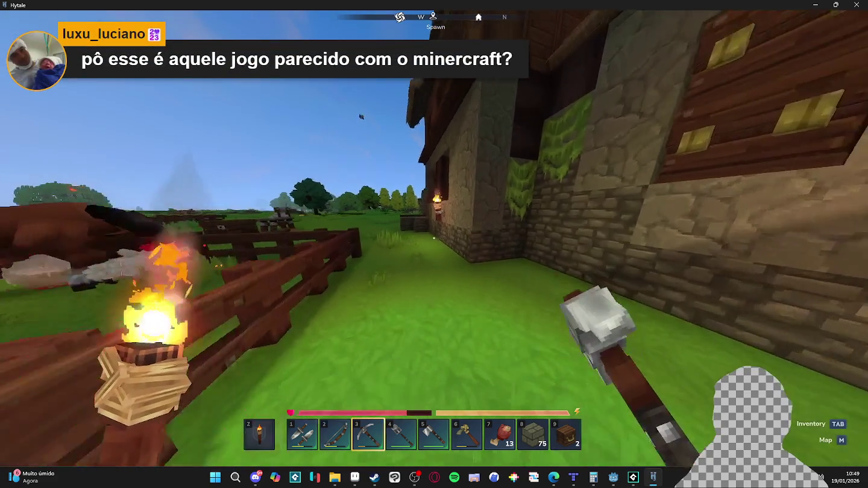
pyautogui.press('w')
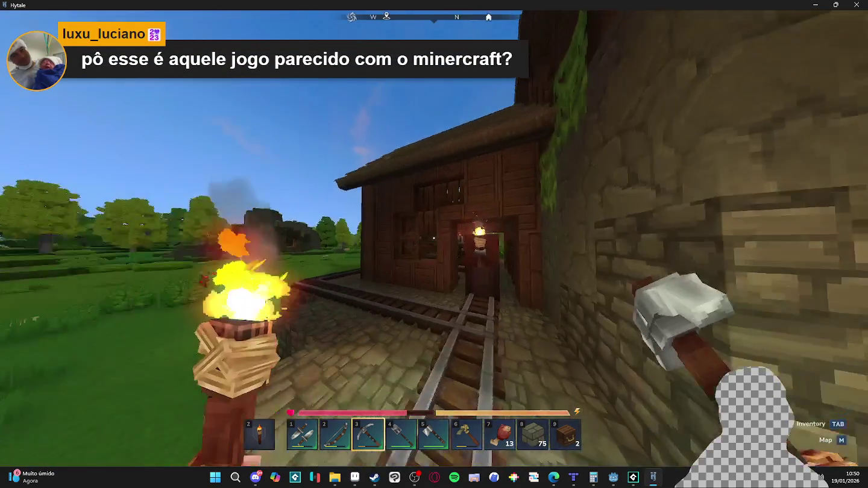
pyautogui.press('w')
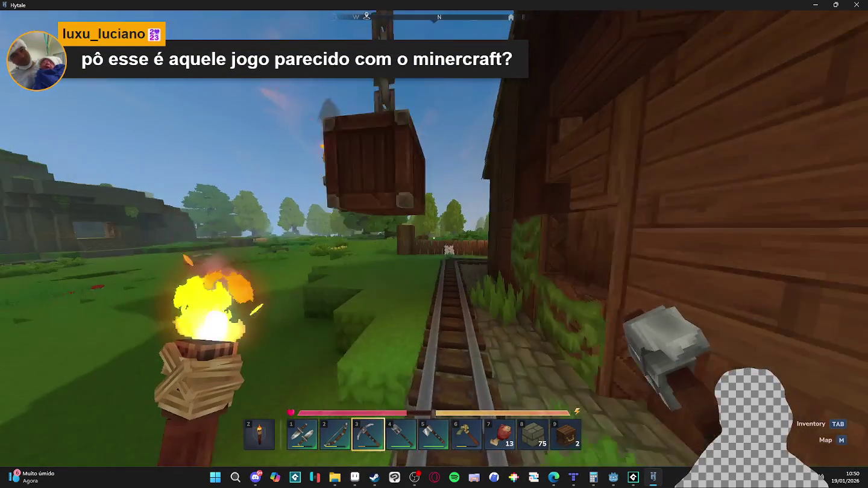
pyautogui.press('w')
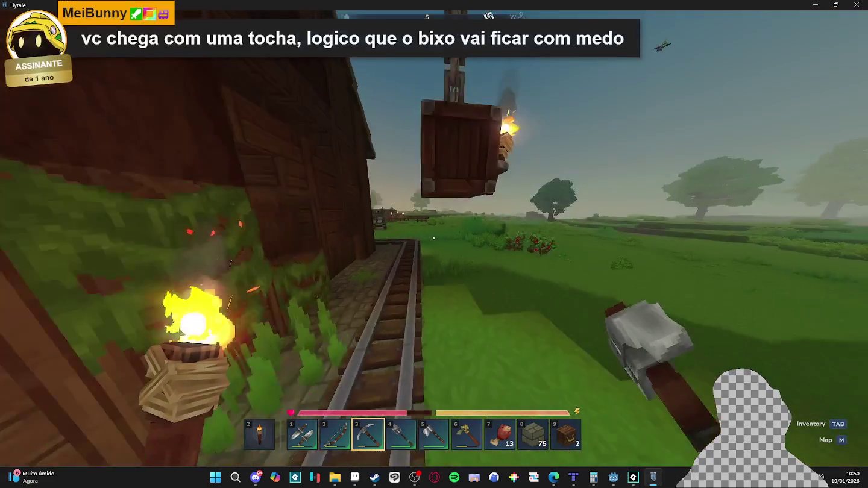
pyautogui.press('w')
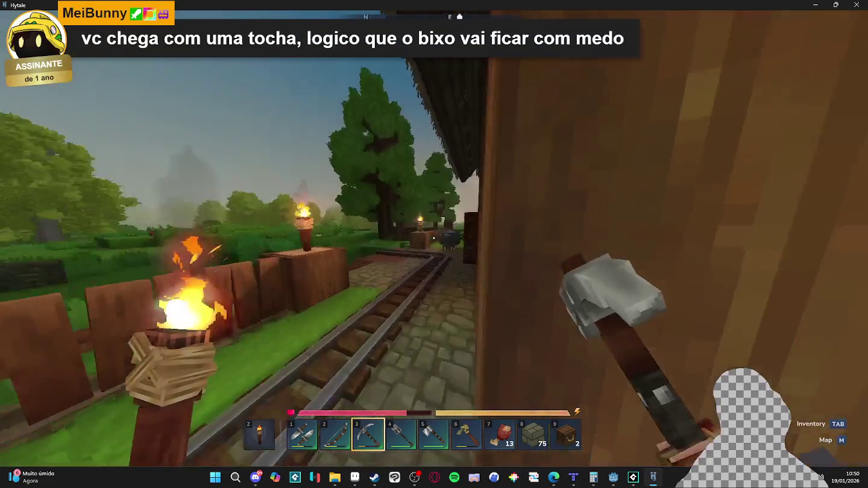
pyautogui.press('w')
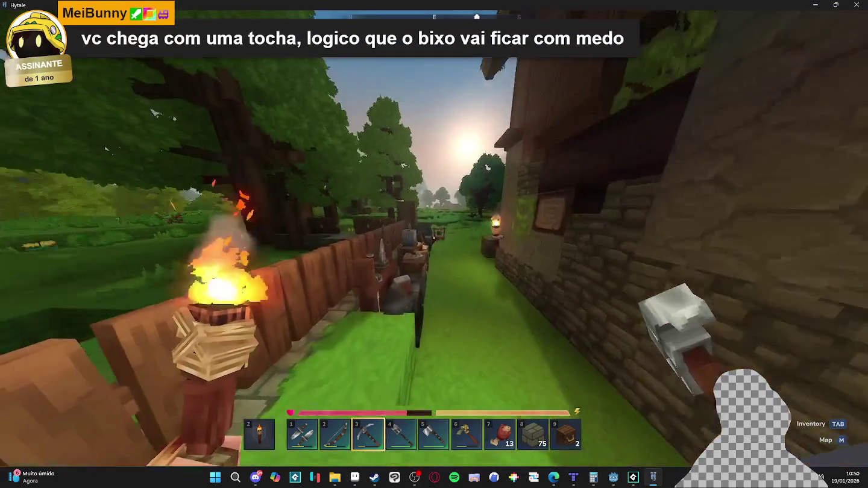
pyautogui.press('f')
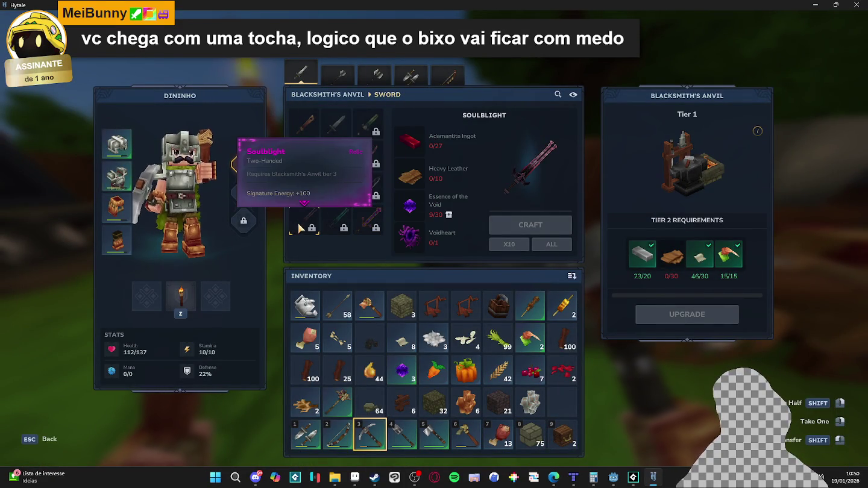
# Step: Browse the God Slayer, Gaia's Wrath, Lethal Leftovers and Adamantite Sword recipes, then close the anvil
pyautogui.click(376, 201)
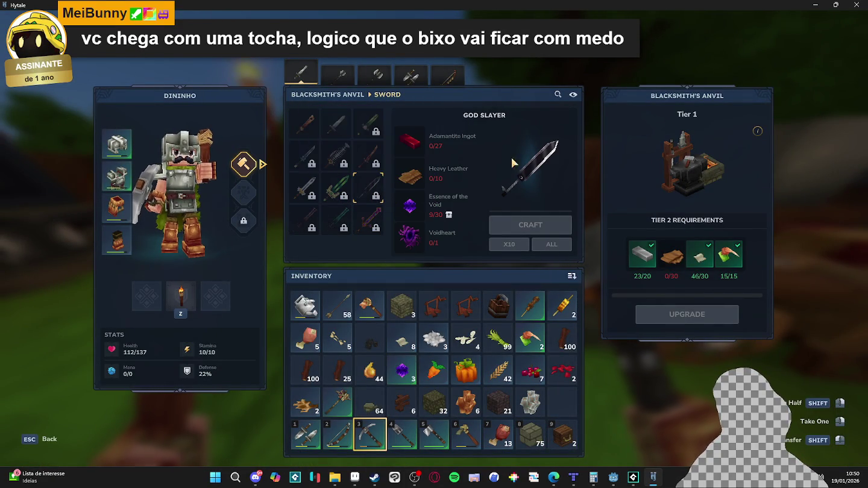
pyautogui.click(336, 187)
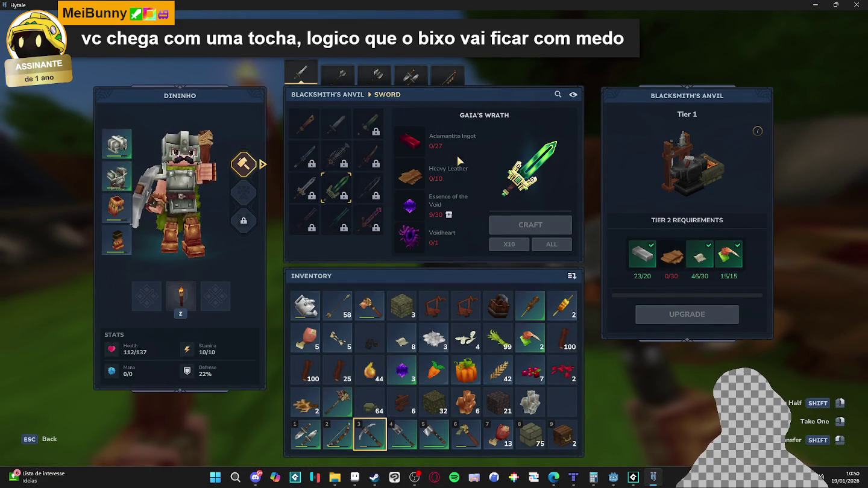
pyautogui.click(304, 187)
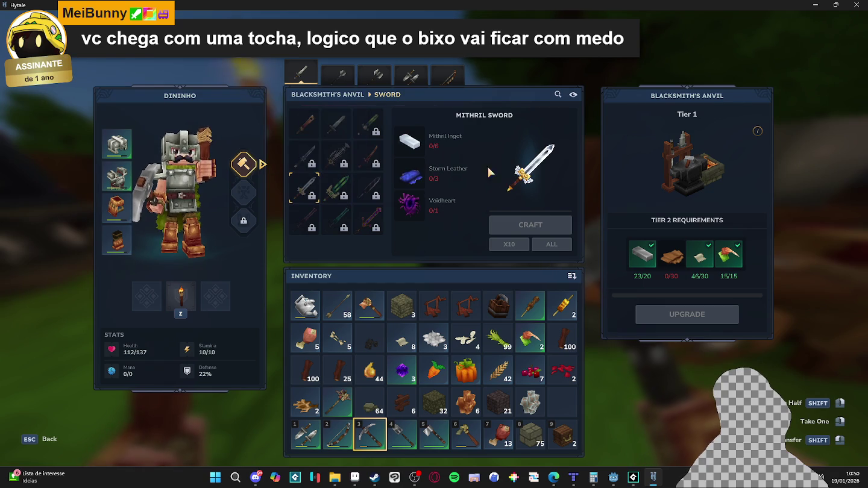
pyautogui.click(348, 169)
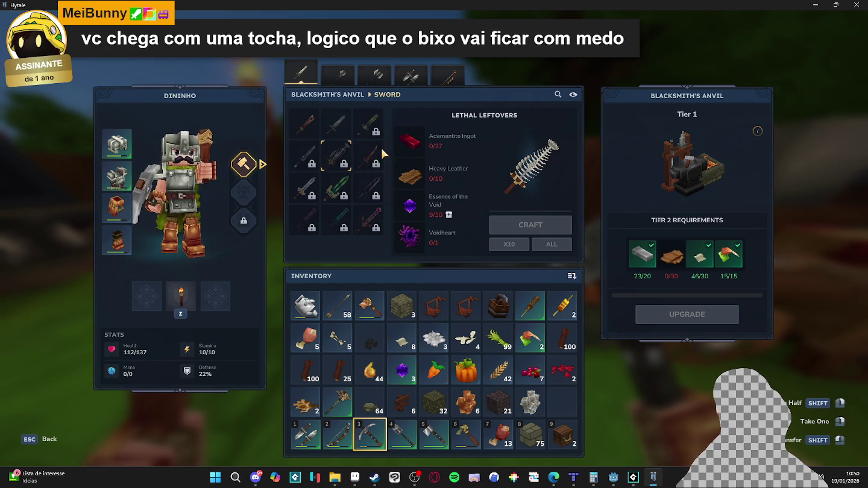
pyautogui.click(380, 154)
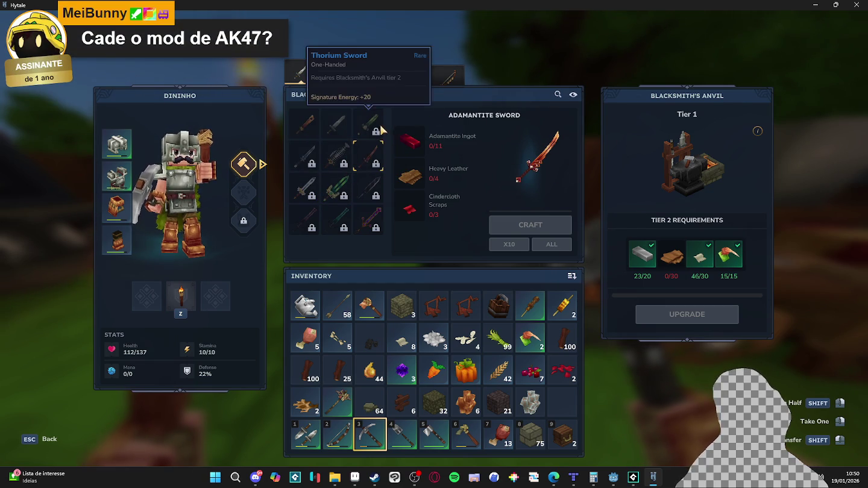
pyautogui.press('Escape')
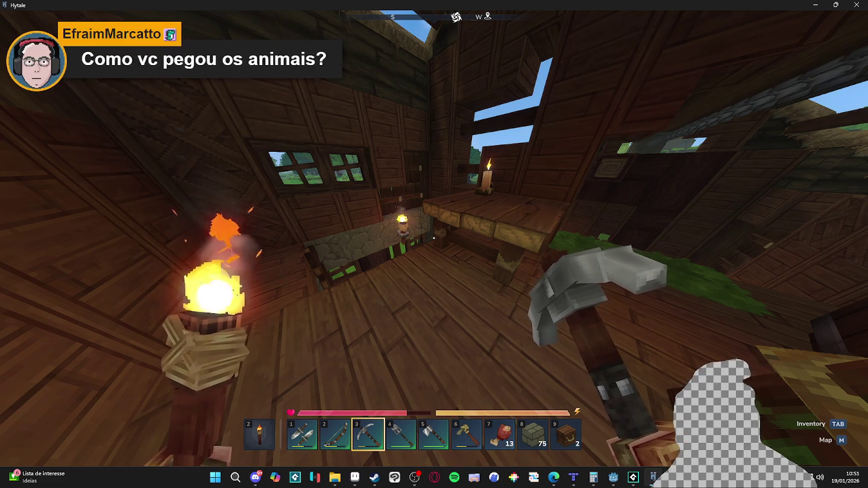
# Step: Open the inventory inside the wooden house, showing Pocket Crafting on the Campfire recipe
pyautogui.press('Tab')
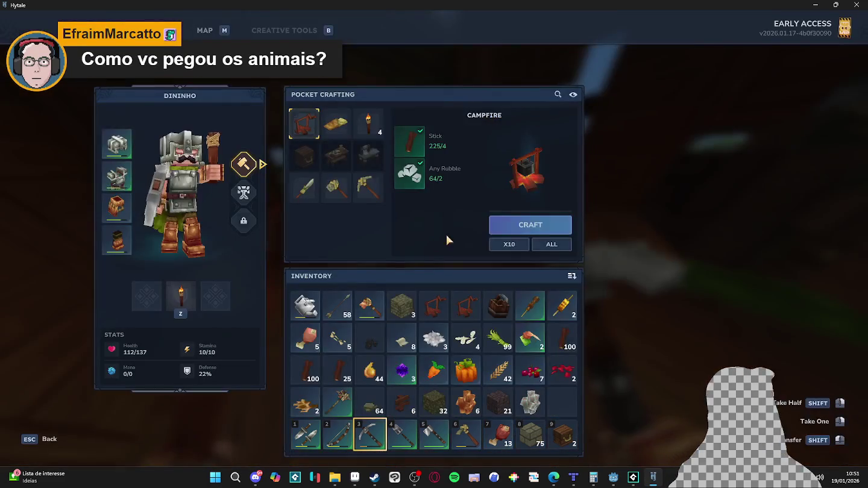
# Step: Check the Crude Double Chest and Wooden Chest, then open the Farmer's Workbench at its Capture Crate recipe
pyautogui.press('Tab')
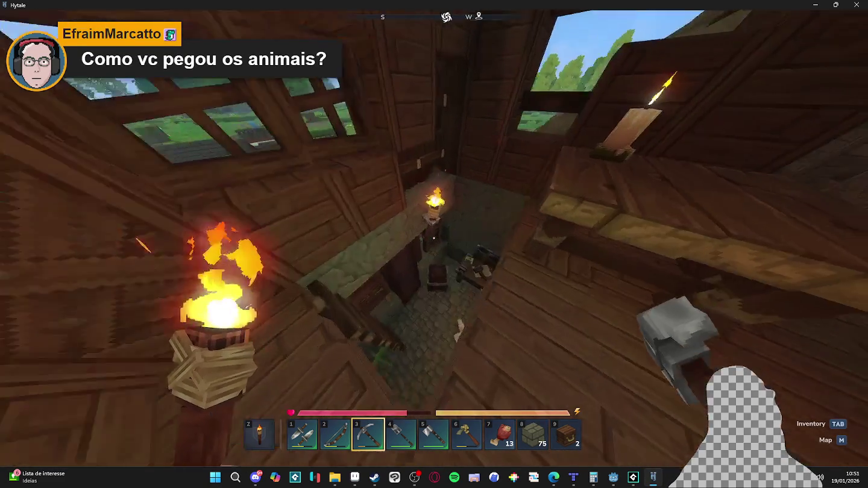
pyautogui.press('w')
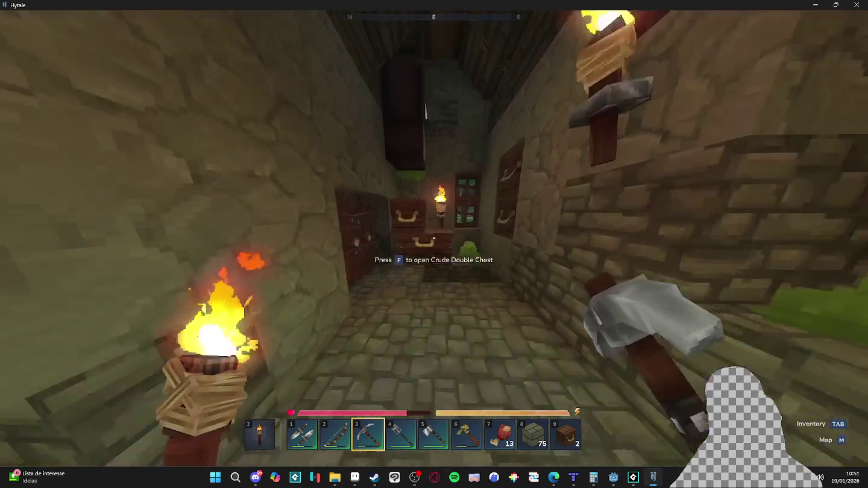
pyautogui.press('f')
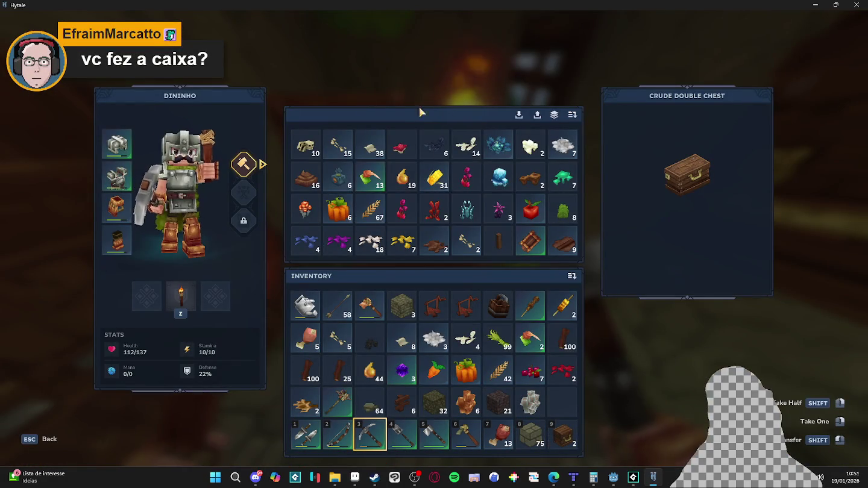
pyautogui.press('Escape')
pyautogui.press('f')
pyautogui.press('Escape')
pyautogui.press('f')
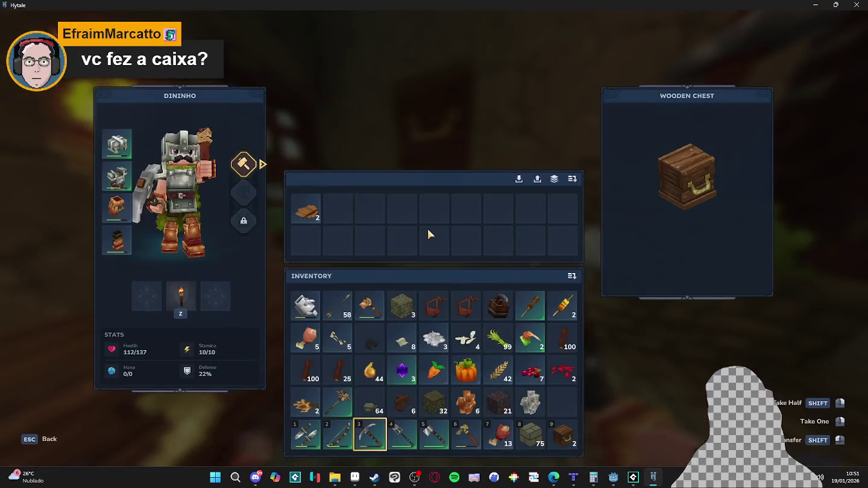
pyautogui.press('Escape')
pyautogui.press('w')
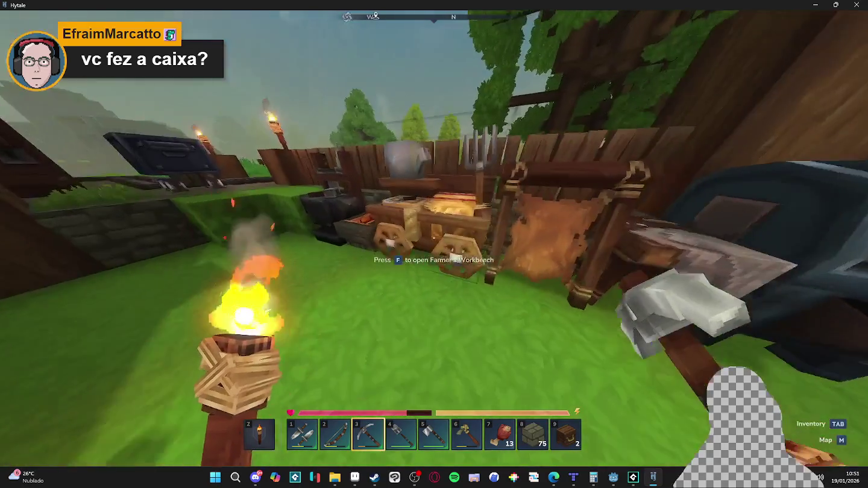
pyautogui.press('f')
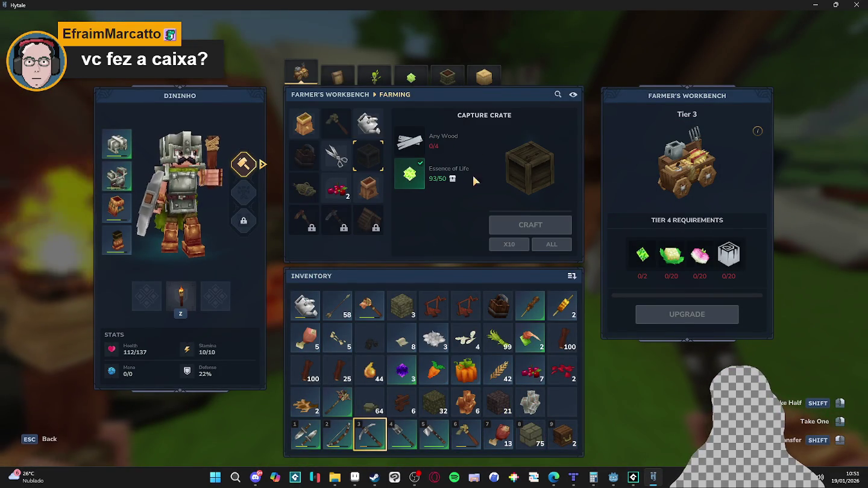
# Step: Close the Farmer's Workbench and walk across the field to the stone house doorway
pyautogui.press('Escape')
pyautogui.press('w')
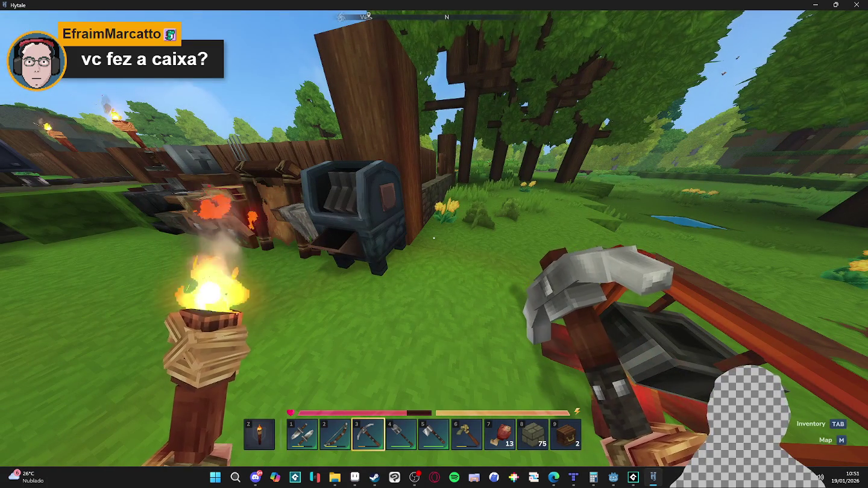
pyautogui.press('w')
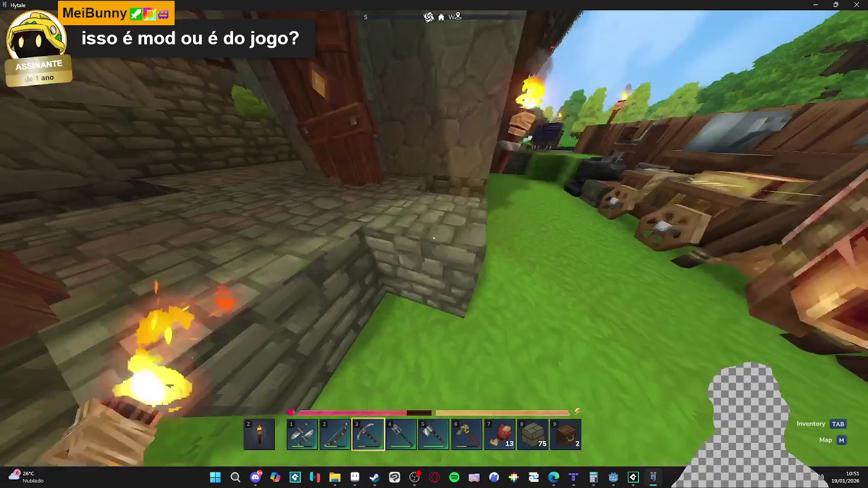
# Step: Mine a block by the doorway, then place five Stone Bricks as a ledge, leaving 70
pyautogui.click(434, 238)
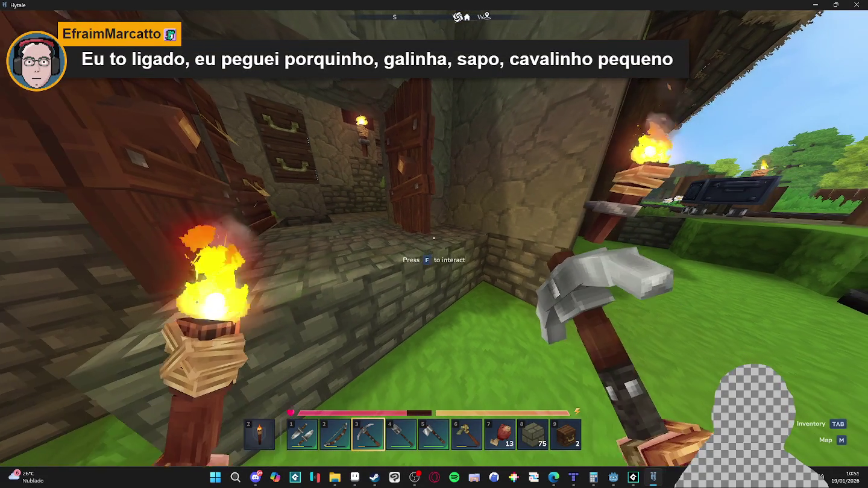
pyautogui.press('4')
pyautogui.scroll(-4, 434, 238)
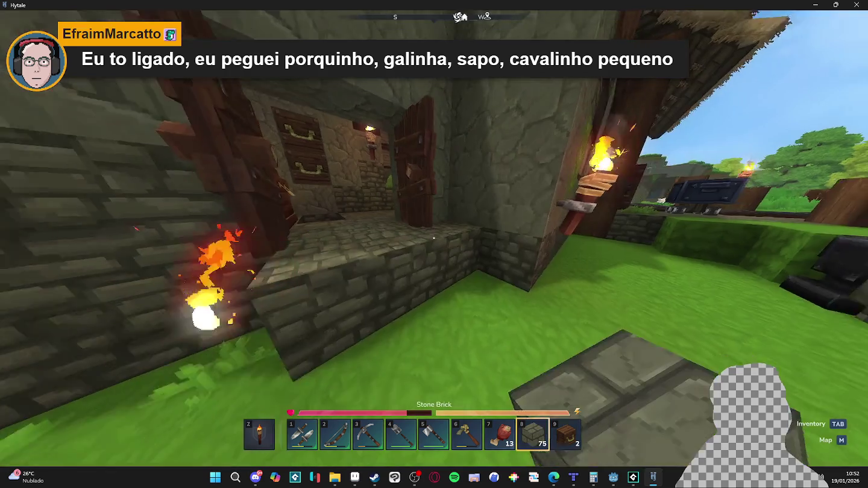
pyautogui.rightClick(433, 238)
pyautogui.rightClick(433, 238)
pyautogui.rightClick(433, 239)
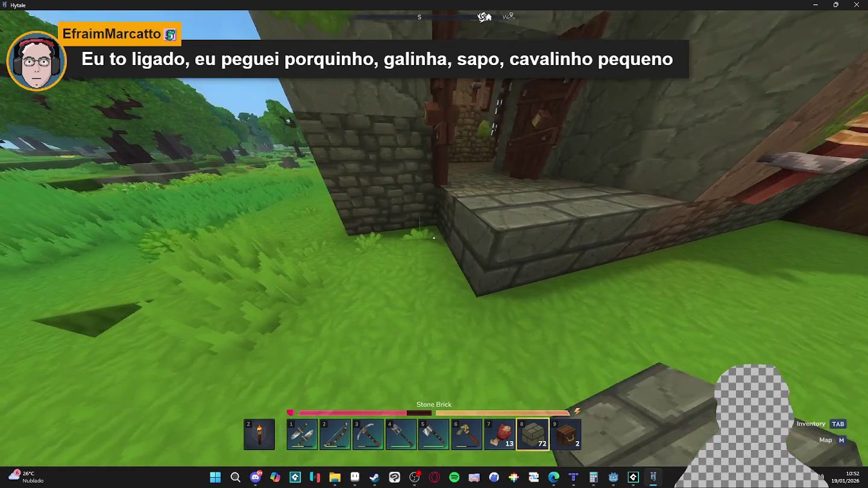
pyautogui.rightClick(433, 238)
pyautogui.rightClick(434, 238)
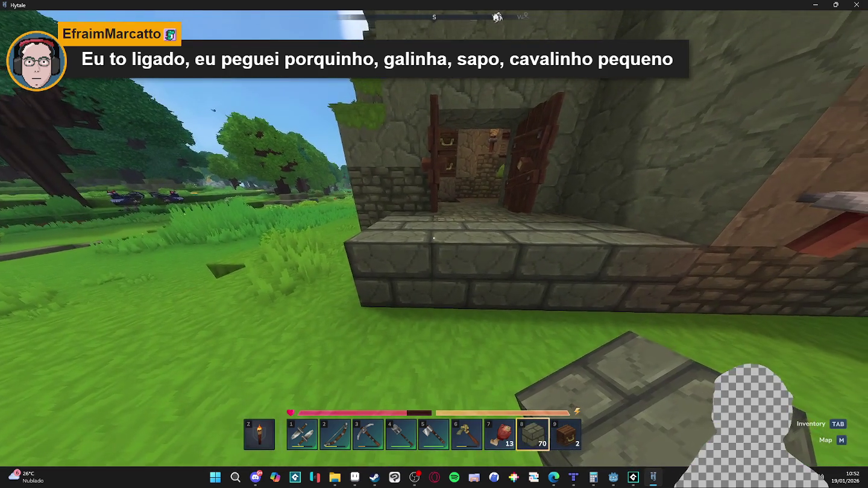
pyautogui.press('Tab')
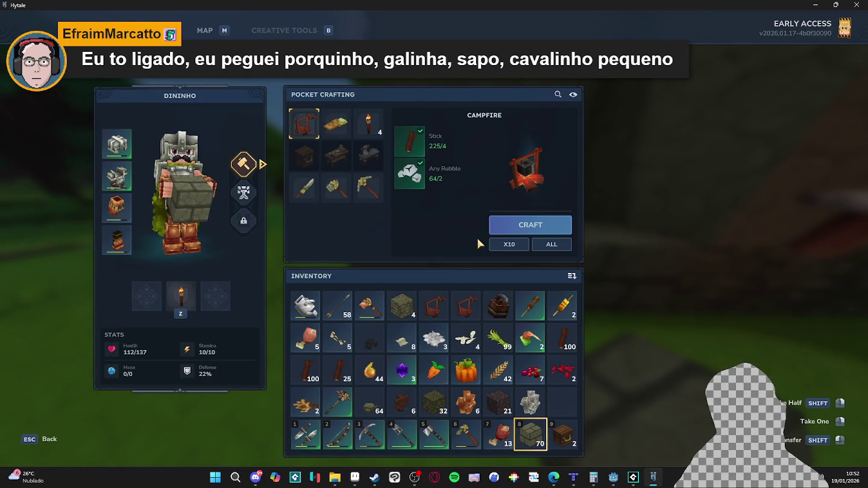
pyautogui.press('Escape')
pyautogui.press('w')
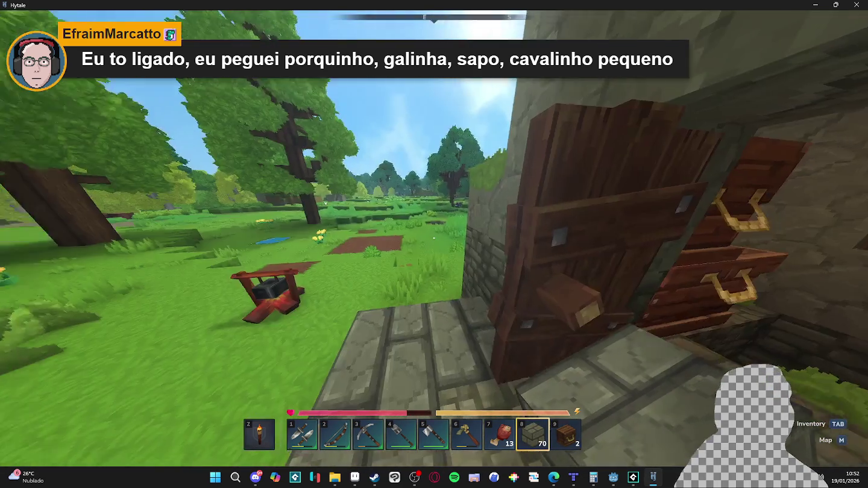
pyautogui.press('Tab')
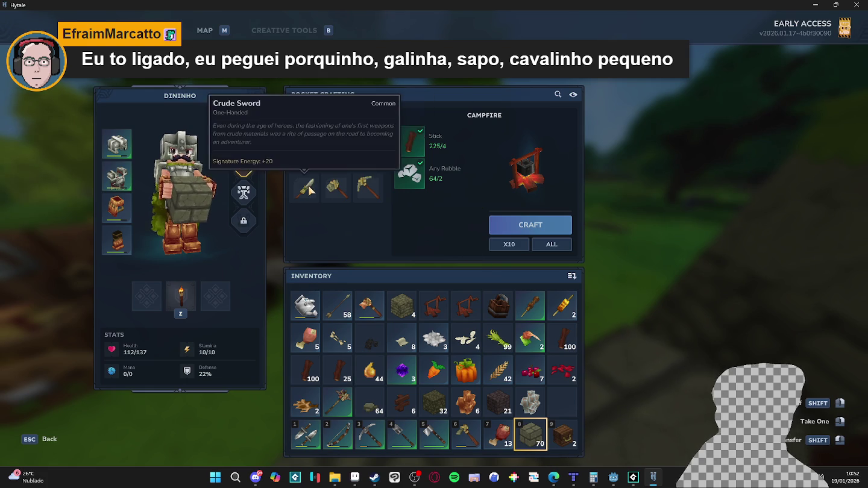
pyautogui.press('Tab')
pyautogui.press('f')
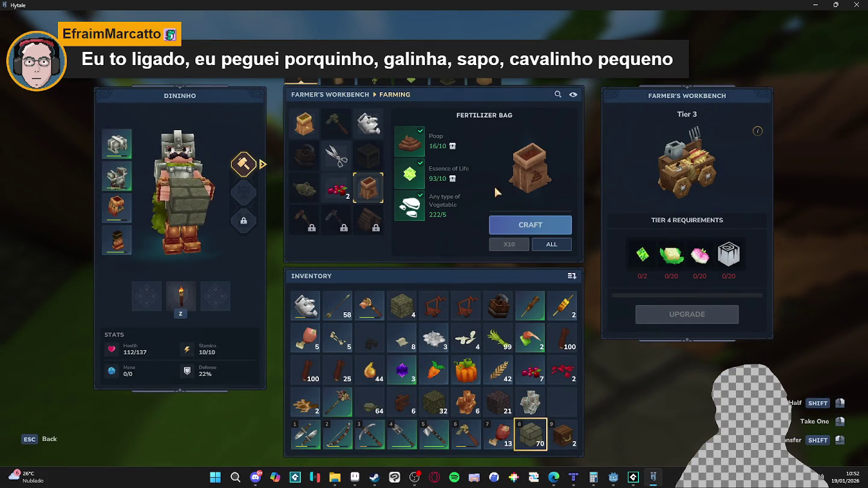
pyautogui.press('Escape')
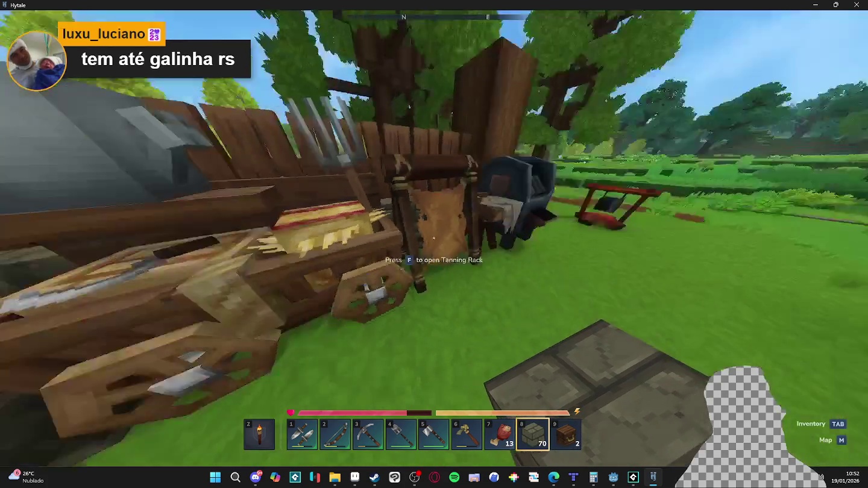
# Step: Walk into the stone house past the chicken, then back out toward the animal pen
pyautogui.press('w')
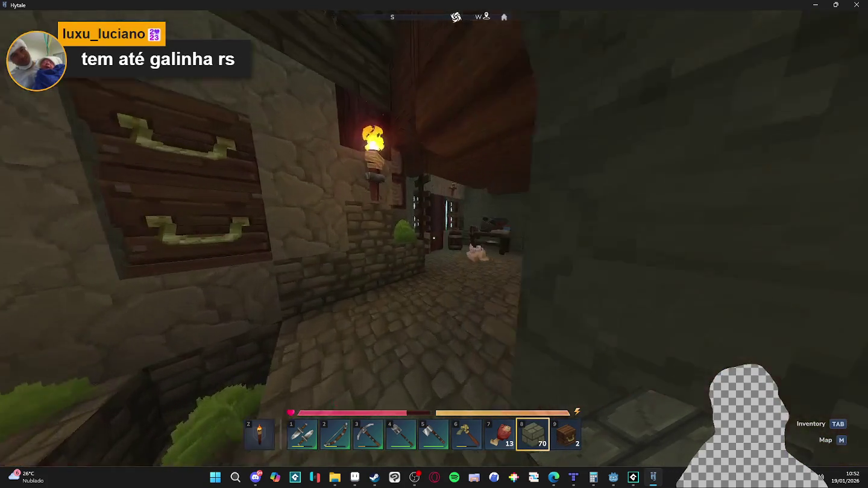
pyautogui.press('w')
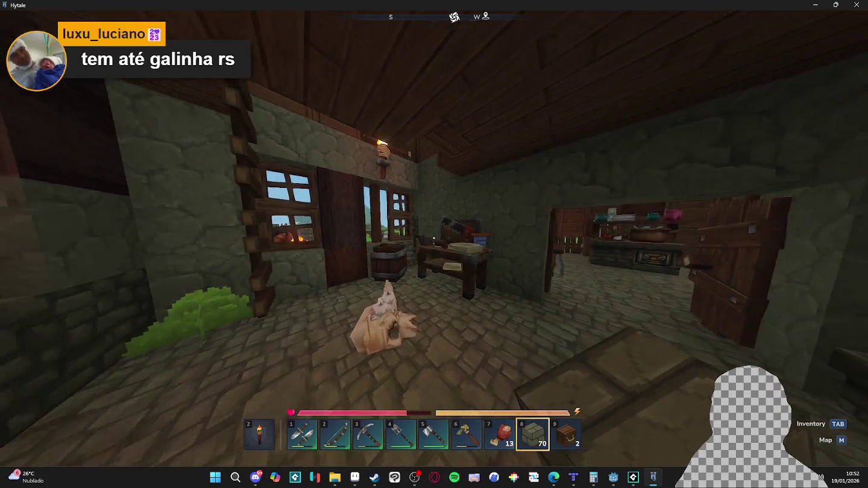
pyautogui.press('w')
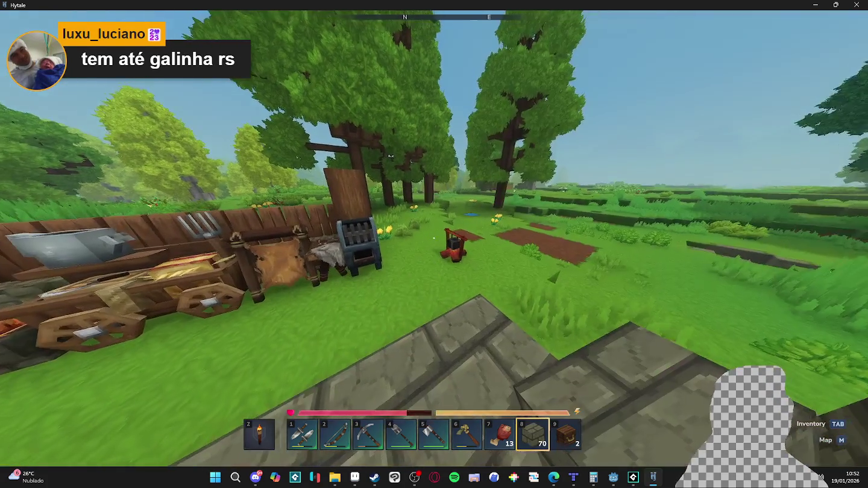
pyautogui.press('w')
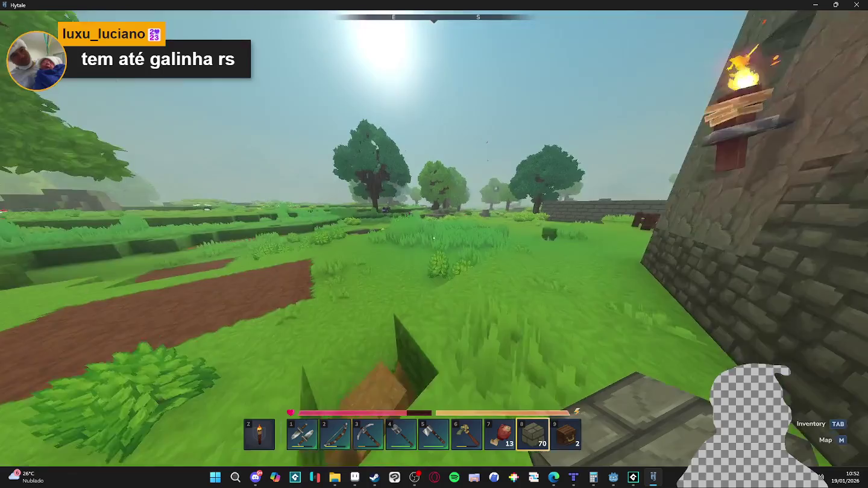
pyautogui.press('w')
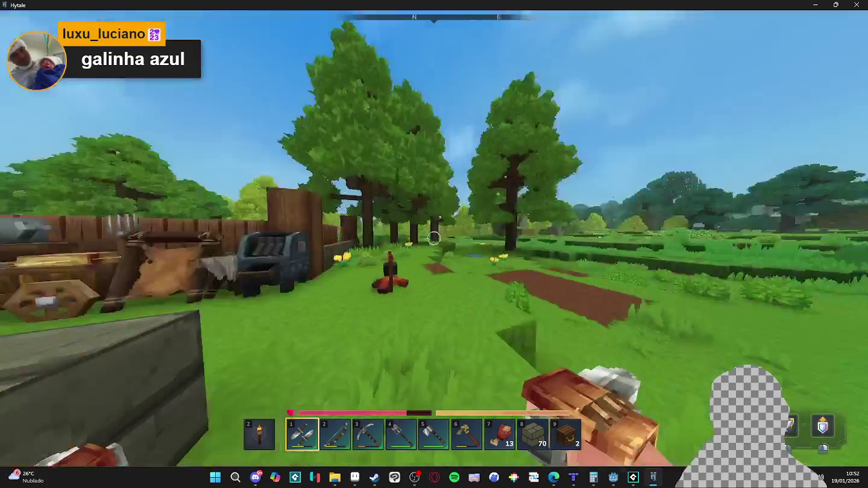
# Step: Walk through the tall grass past the trees and back up to the house door
pyautogui.press('w')
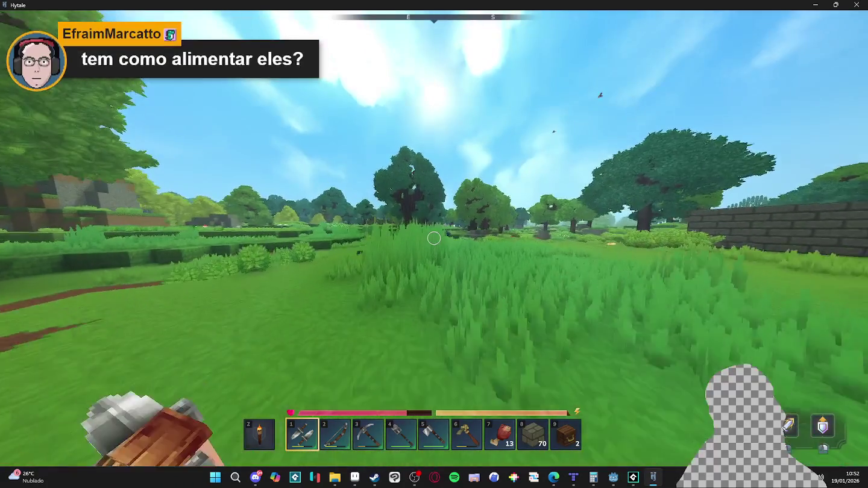
pyautogui.press('w')
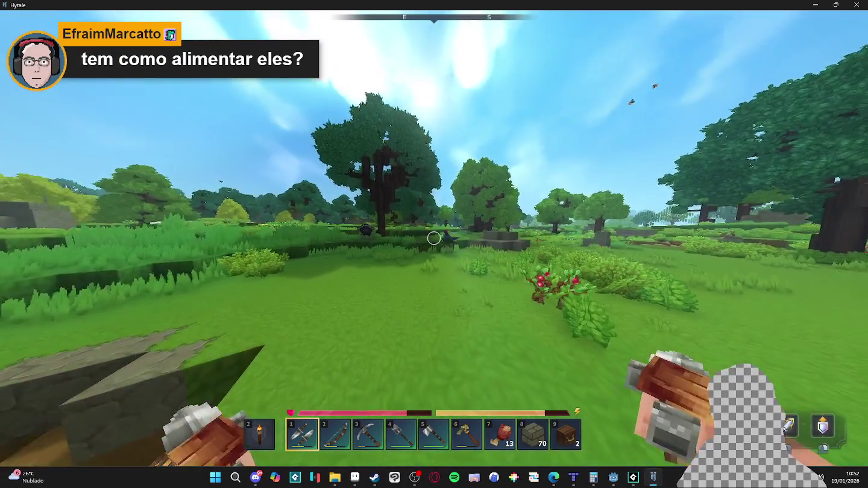
pyautogui.press('w')
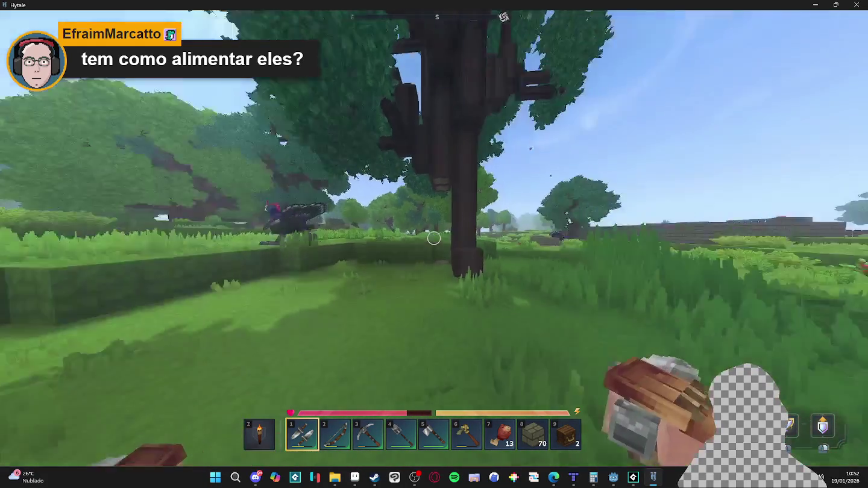
pyautogui.press('w')
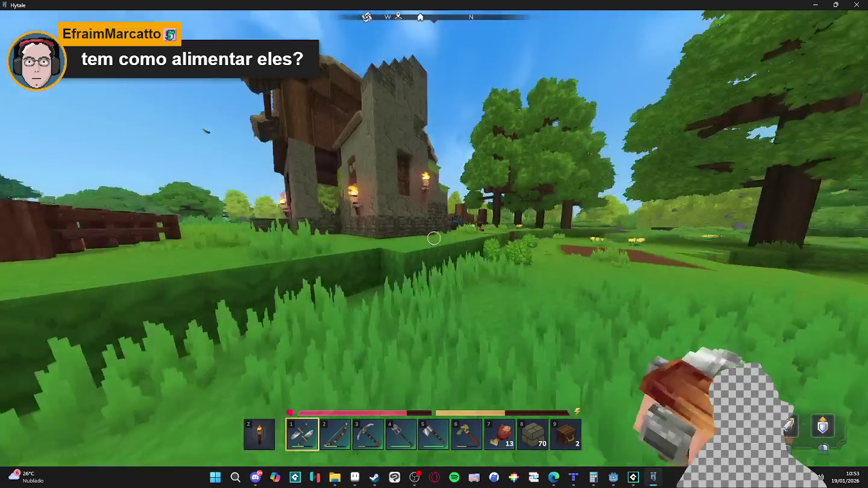
pyautogui.press('w')
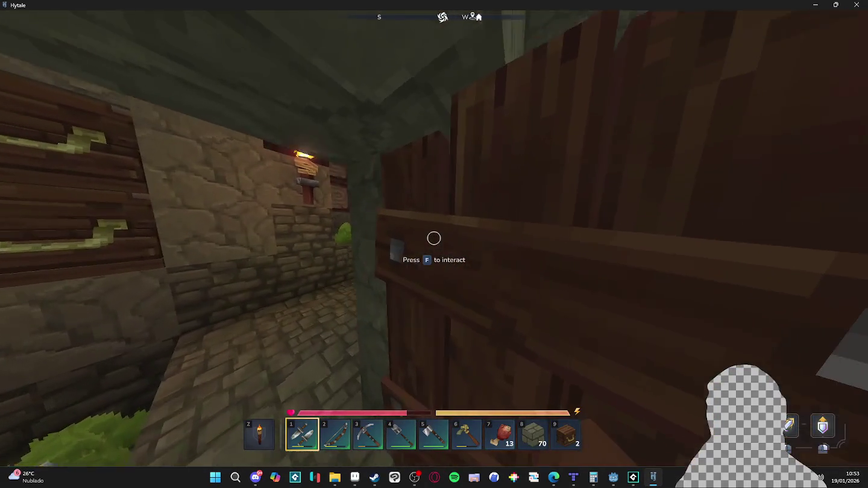
# Step: Open the house door, return to the workbench inside, then quit Hytale to the desktop
pyautogui.press('f')
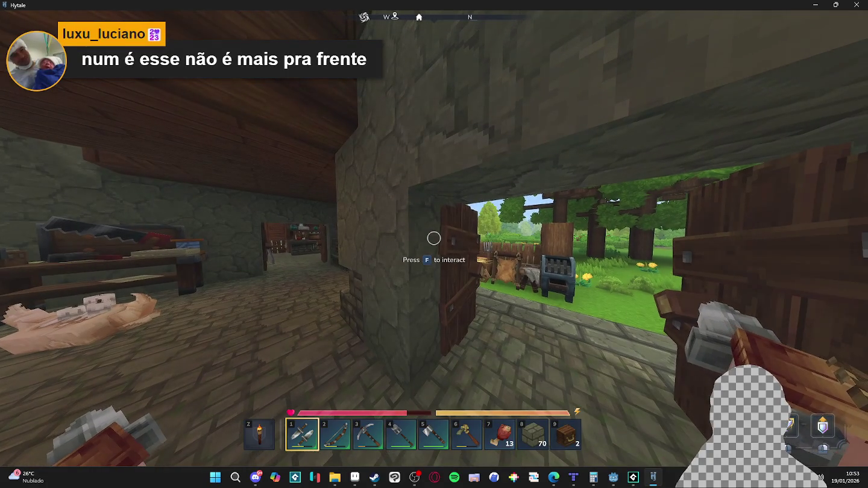
pyautogui.press('w')
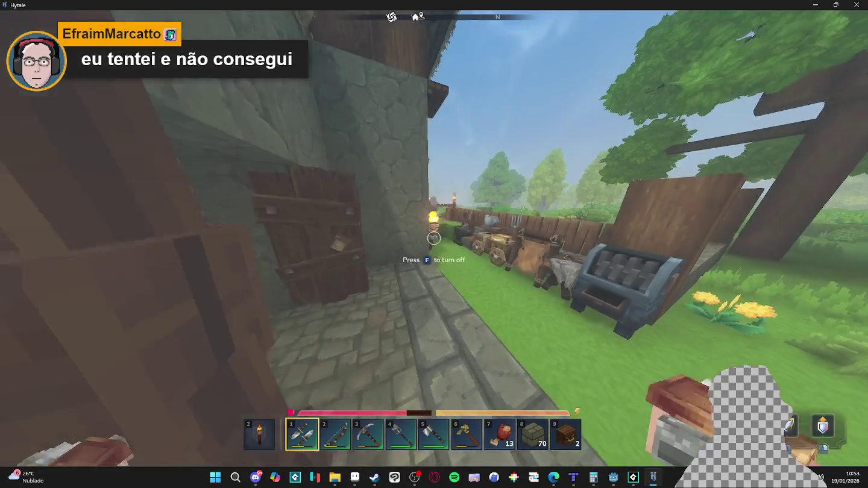
pyautogui.press('w')
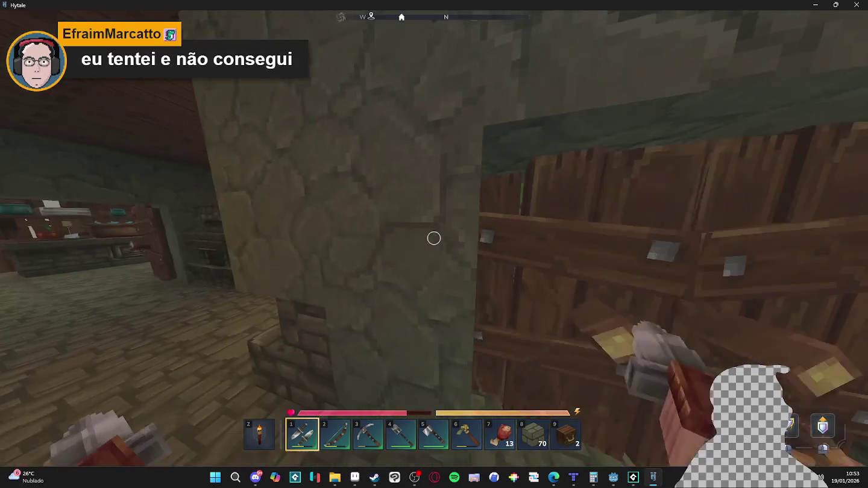
pyautogui.press('w')
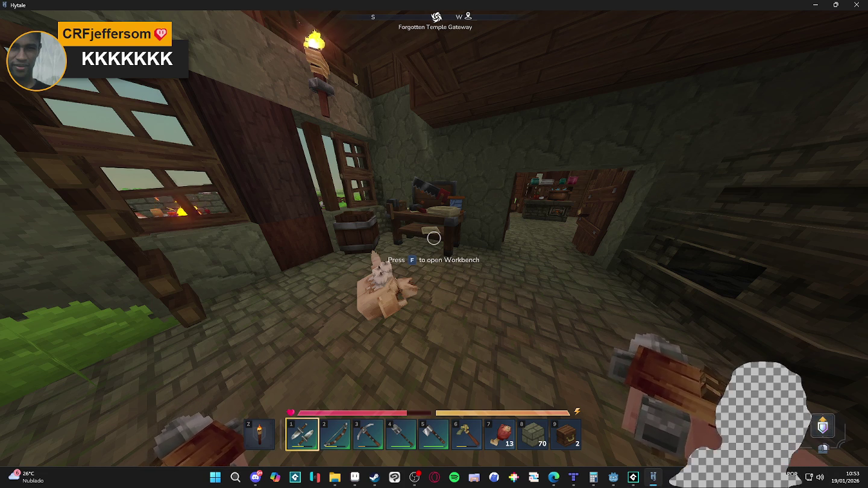
pyautogui.press('Escape')
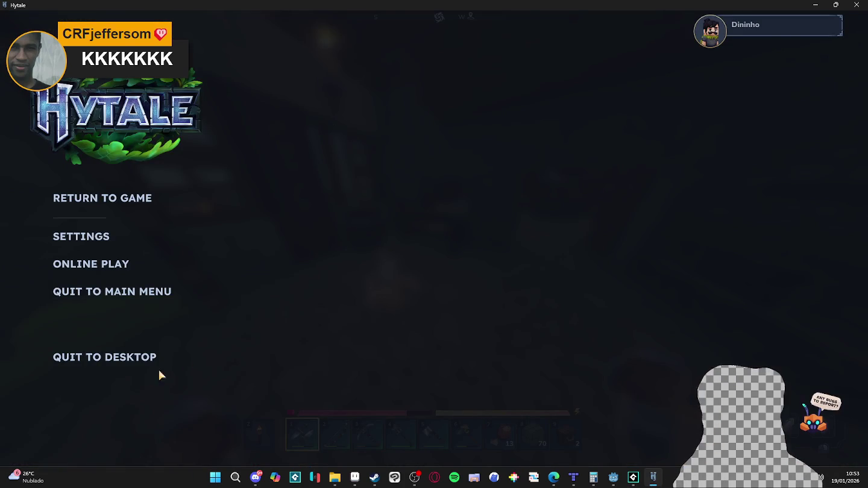
pyautogui.click(137, 360)
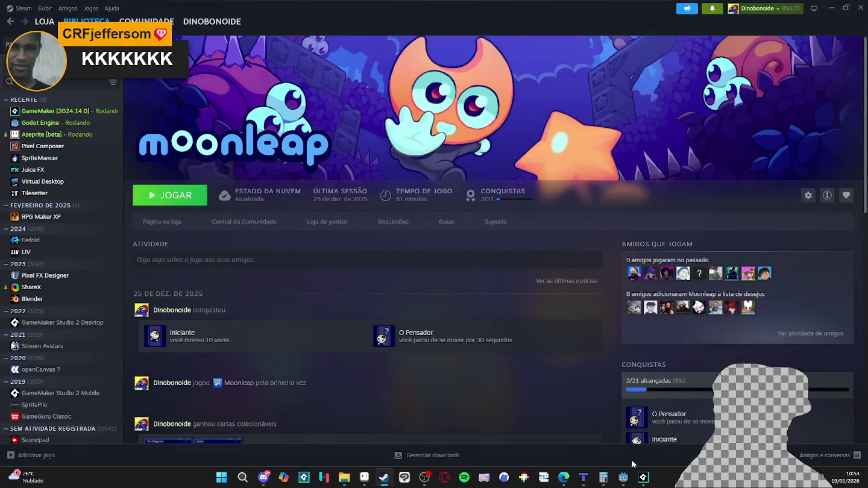
# Step: Switch back to Tiled showing the room_battle_test.tmx cave map
pyautogui.click(583, 477)
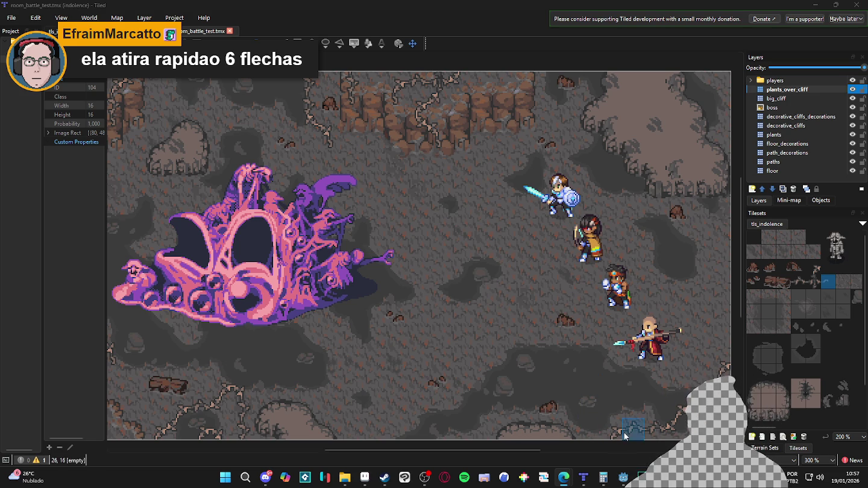
pyautogui.click(407, 480)
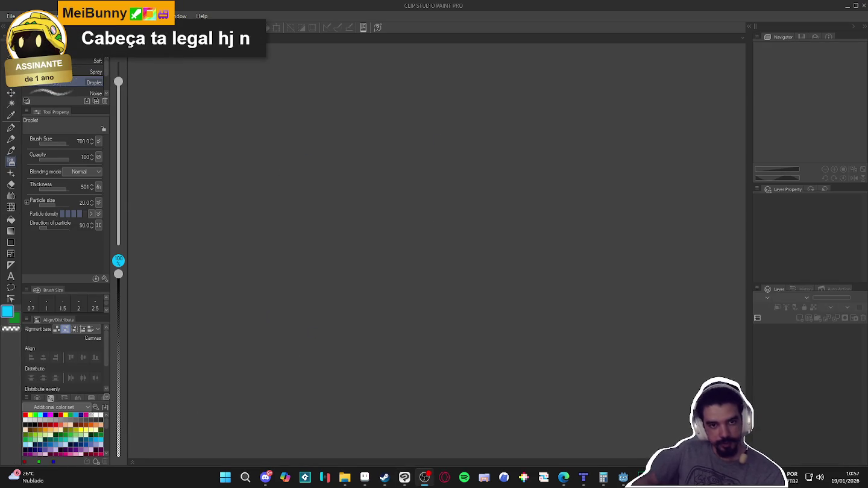
pyautogui.click(848, 6)
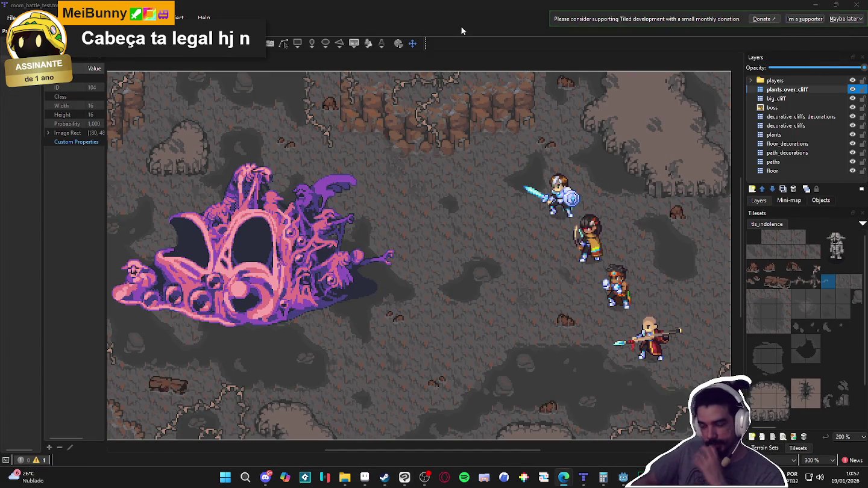
pyautogui.moveTo(499, 232)
pyautogui.mouseDown()
pyautogui.moveTo(519, 199)
pyautogui.moveTo(509, 201)
pyautogui.moveTo(526, 215)
pyautogui.mouseUp()
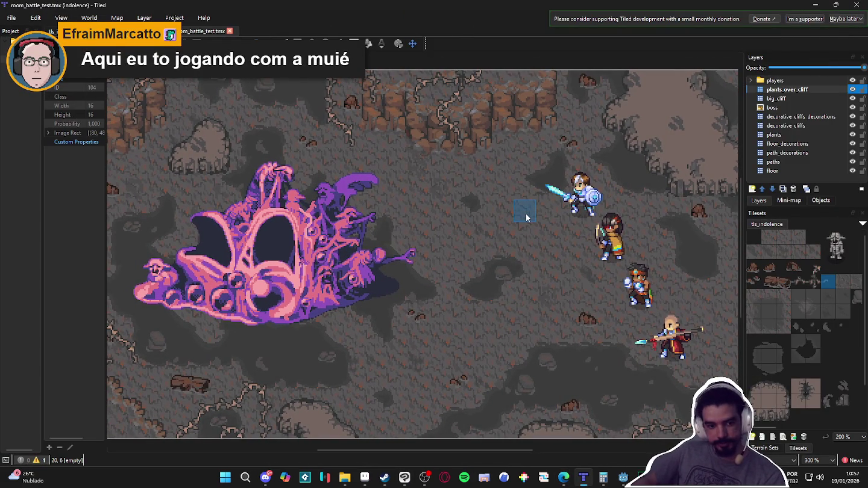
pyautogui.scroll(-1, 462, 236)
pyautogui.scroll(1, 274, 253)
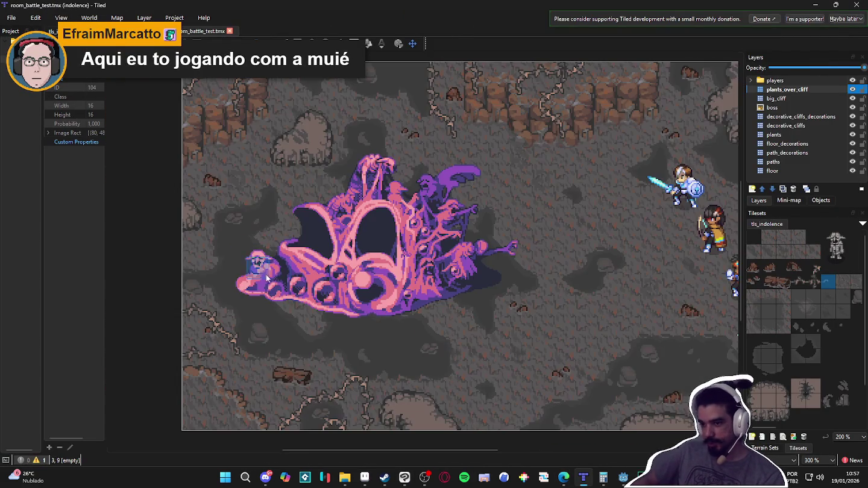
pyautogui.scroll(-1, 260, 284)
pyautogui.scroll(1, 274, 301)
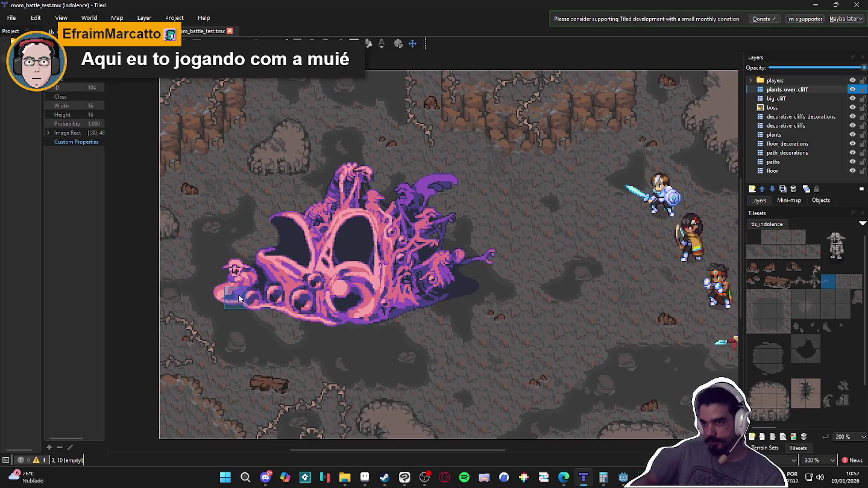
pyautogui.scroll(-1, 369, 316)
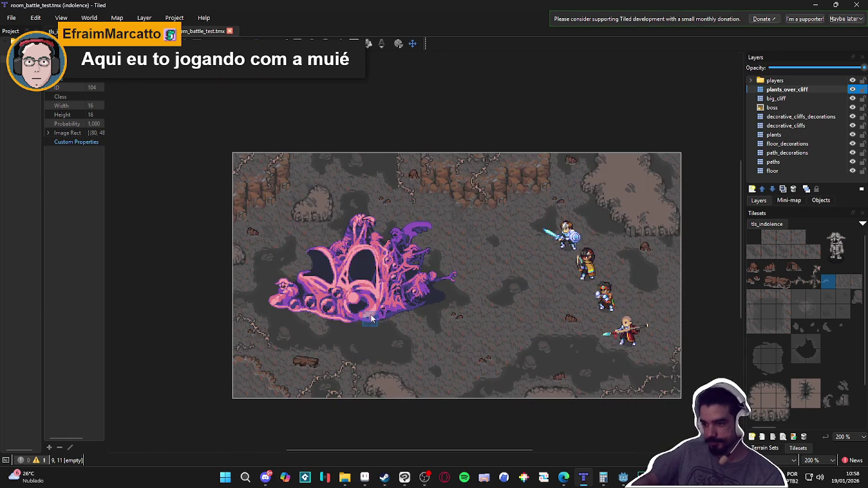
pyautogui.scroll(1, 370, 316)
pyautogui.scroll(-1, 370, 315)
pyautogui.scroll(1, 340, 301)
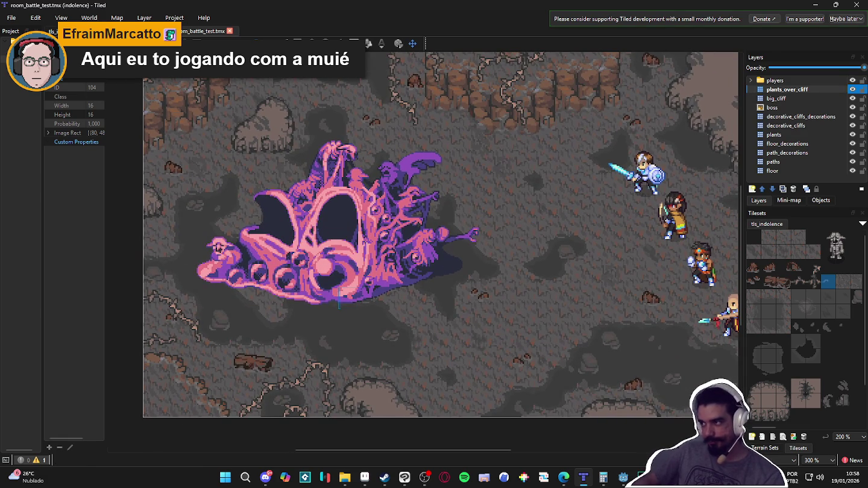
# Step: Stamp an indolence tileset tile at the map's left edge and pick its neighbouring tile
pyautogui.click(801, 278)
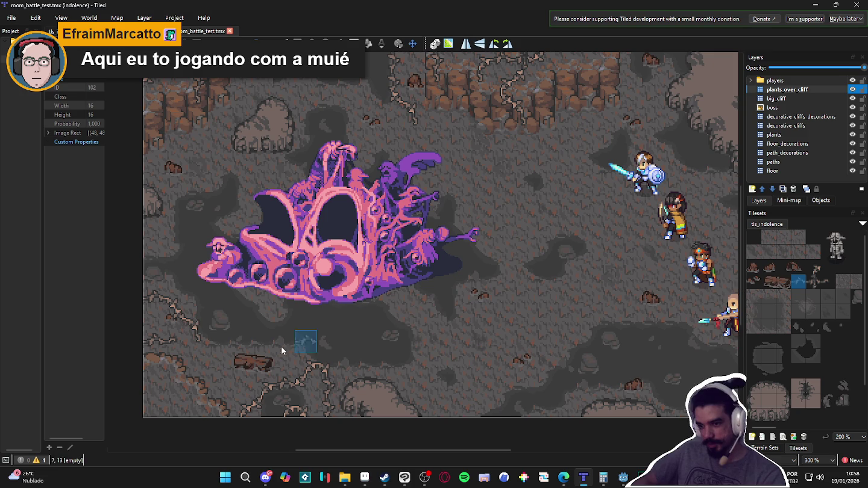
pyautogui.click(143, 388)
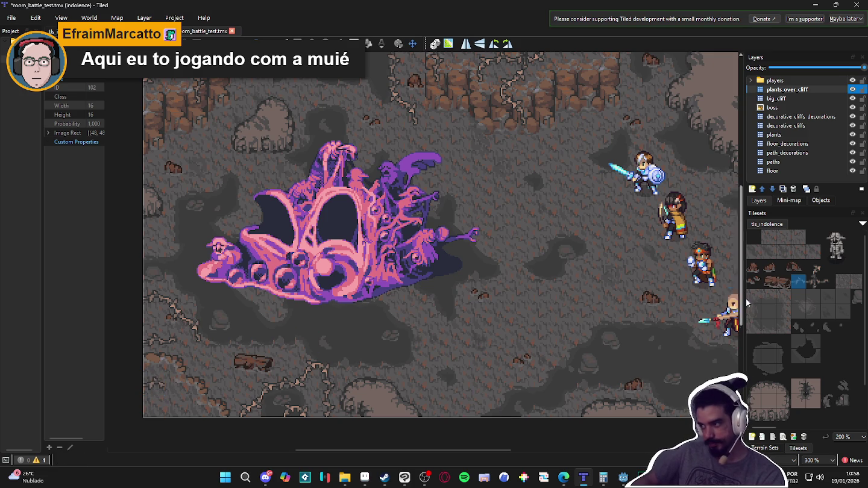
pyautogui.click(813, 269)
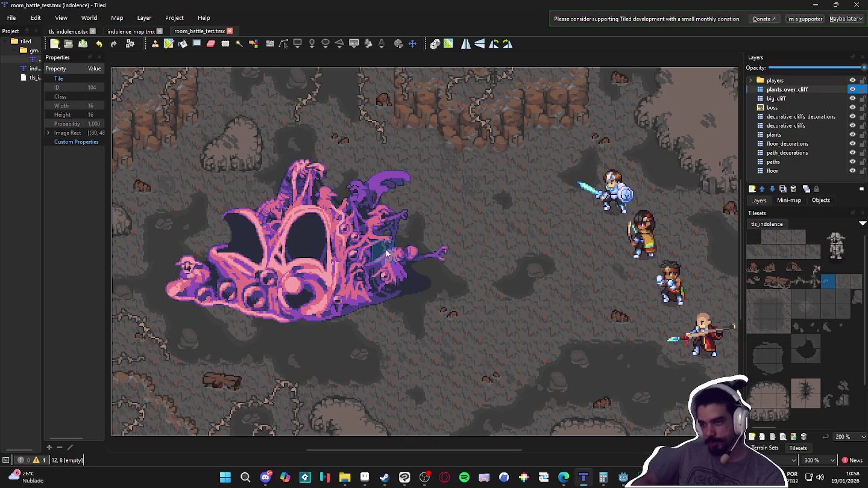
pyautogui.scroll(1, 410, 295)
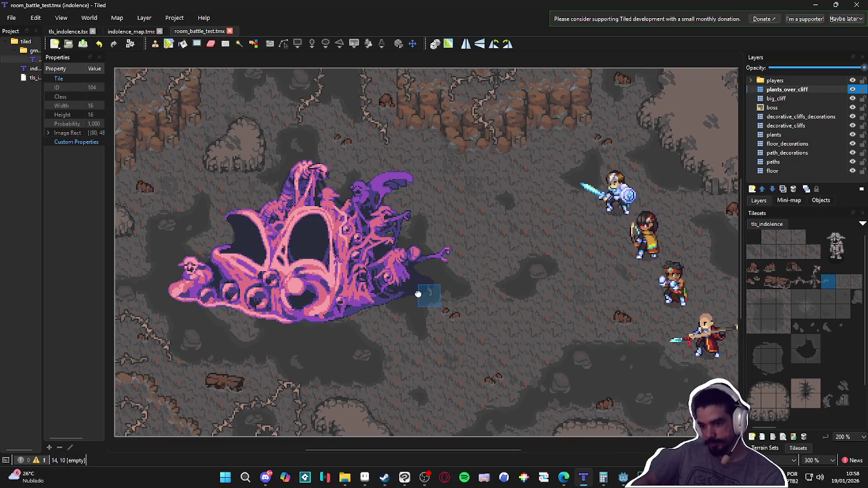
pyautogui.moveTo(418, 297)
pyautogui.mouseDown()
pyautogui.moveTo(410, 303)
pyautogui.moveTo(414, 276)
pyautogui.moveTo(414, 299)
pyautogui.mouseUp()
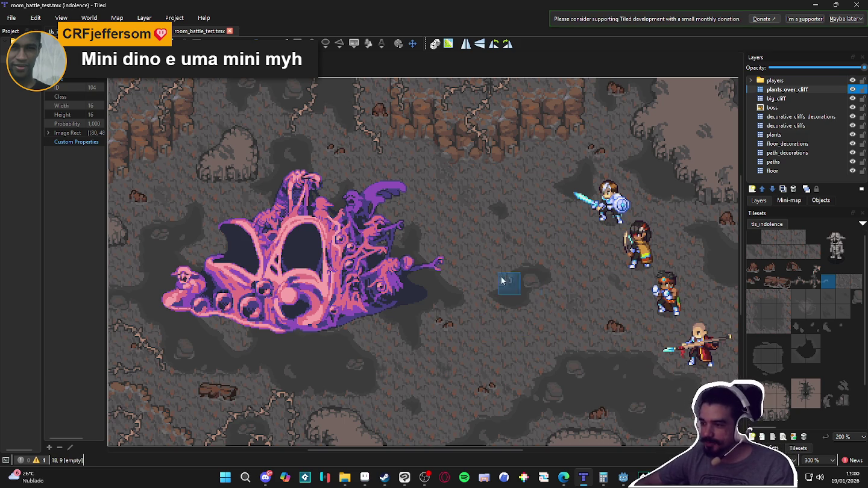
pyautogui.scroll(-1, 494, 278)
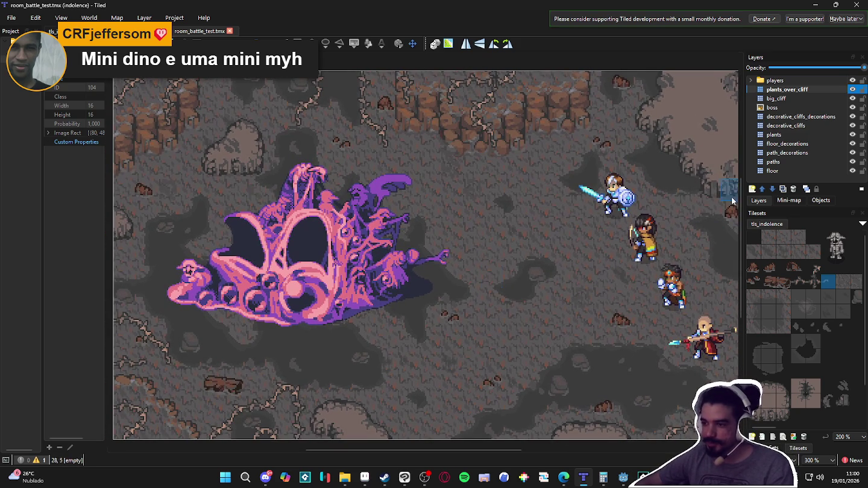
# Step: Stamp the small debris tile twice on the cave floor near the map's bottom
pyautogui.click(801, 283)
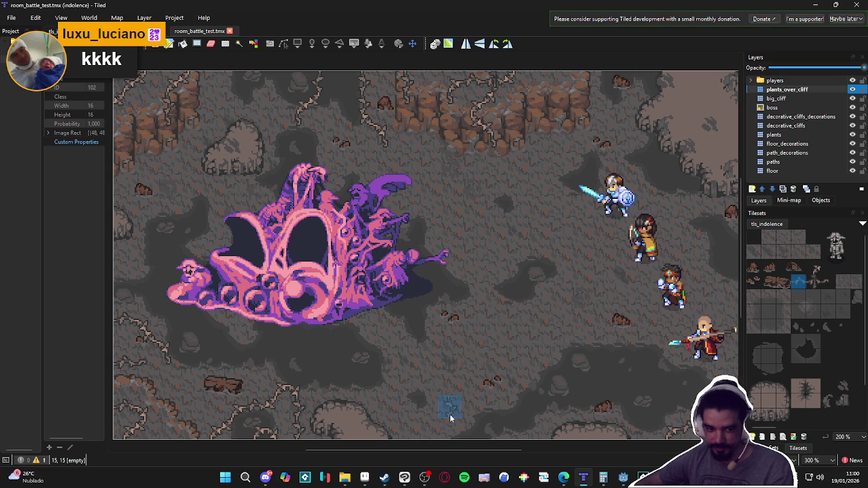
pyautogui.click(813, 269)
pyautogui.click(435, 433)
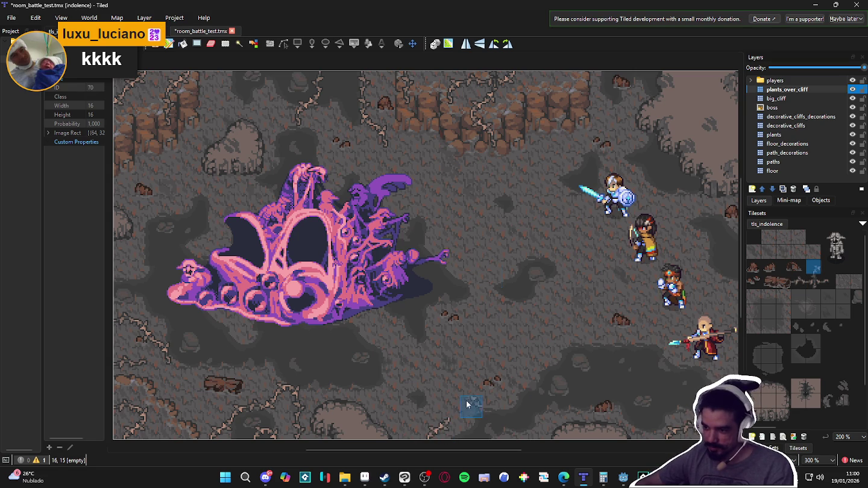
pyautogui.click(504, 385)
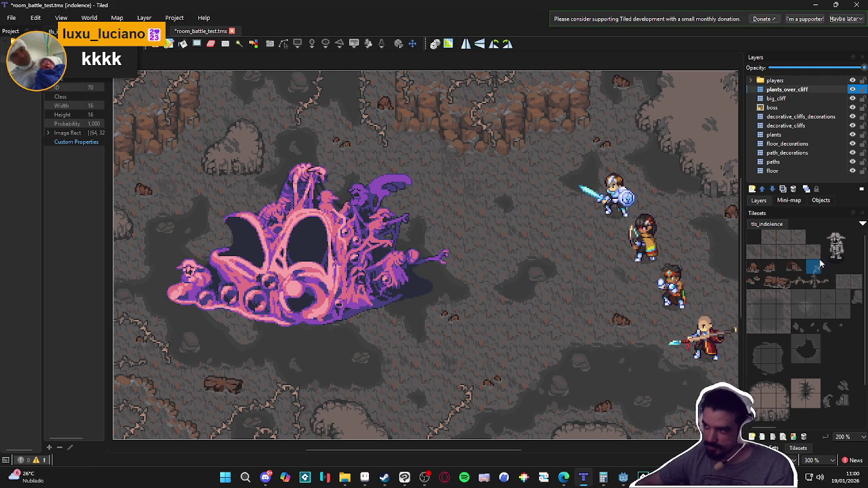
pyautogui.click(827, 282)
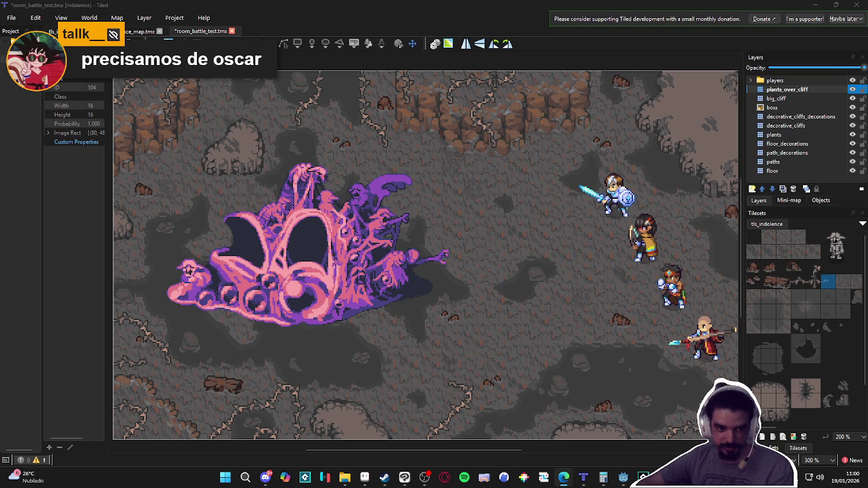
pyautogui.scroll(2, 342, 242)
pyautogui.scroll(-2, 342, 242)
pyautogui.scroll(-2, 342, 241)
pyautogui.scroll(2, 379, 247)
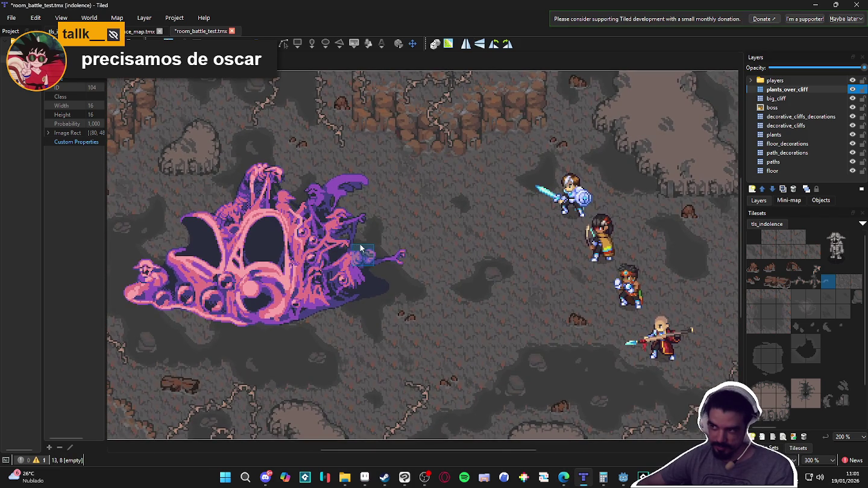
pyautogui.scroll(-1, 360, 244)
pyautogui.scroll(1, 360, 243)
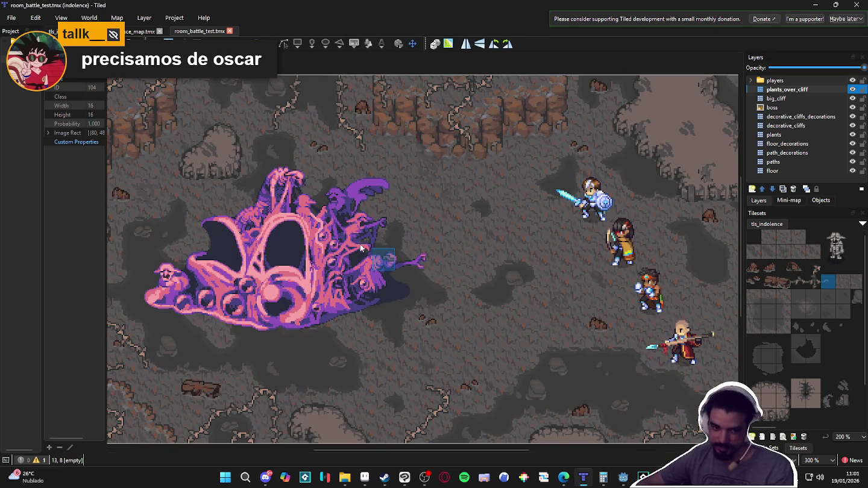
pyautogui.scroll(-1, 360, 247)
pyautogui.scroll(1, 359, 247)
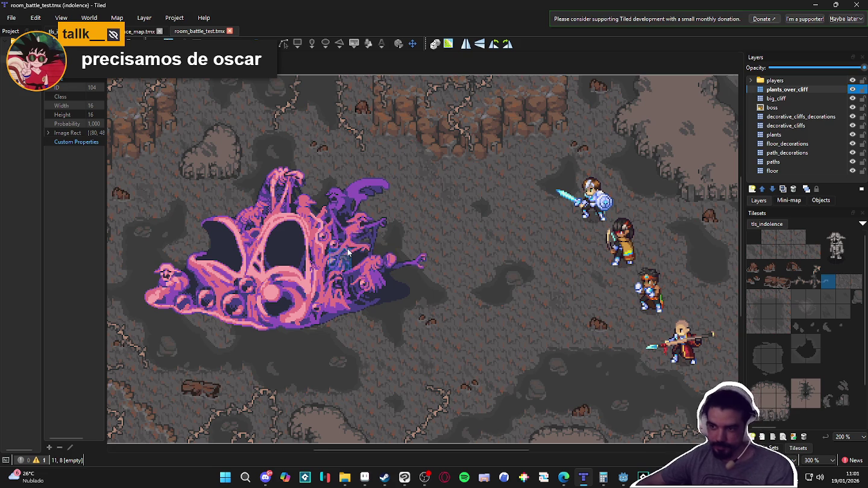
pyautogui.scroll(-1, 347, 248)
pyautogui.scroll(1, 347, 248)
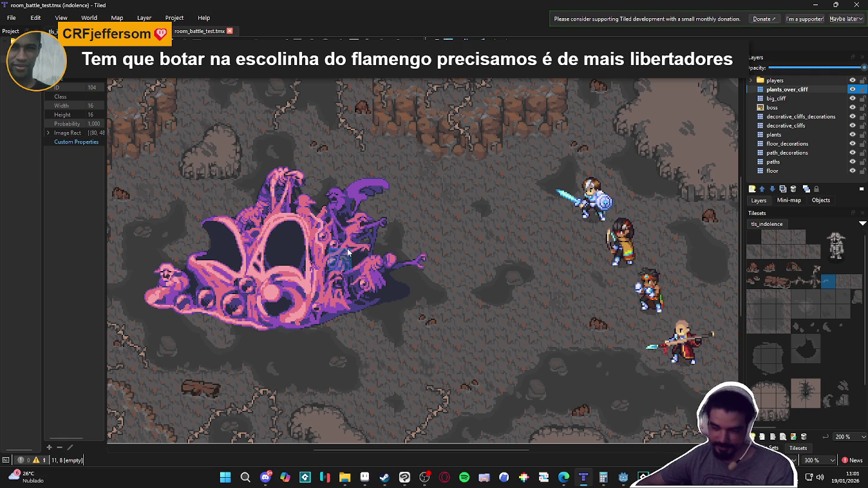
pyautogui.moveTo(349, 251); pyautogui.dragTo(372, 260)
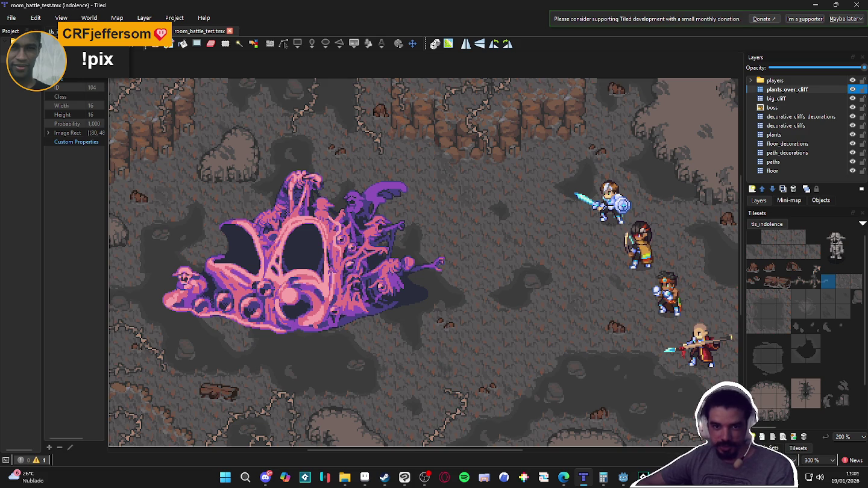
pyautogui.hotkey('alt', 'Tab')
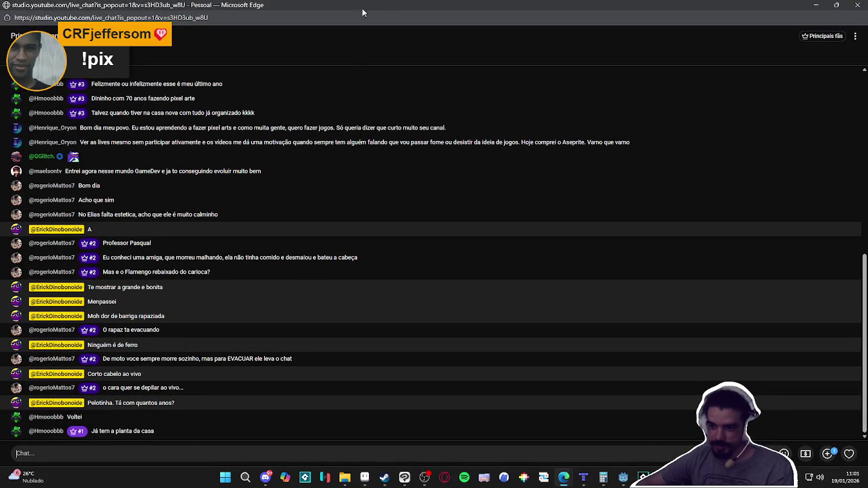
pyautogui.doubleClick(408, 4)
pyautogui.moveTo(739, 61); pyautogui.dragTo(597, 82)
pyautogui.hotkey('alt', 'Tab')
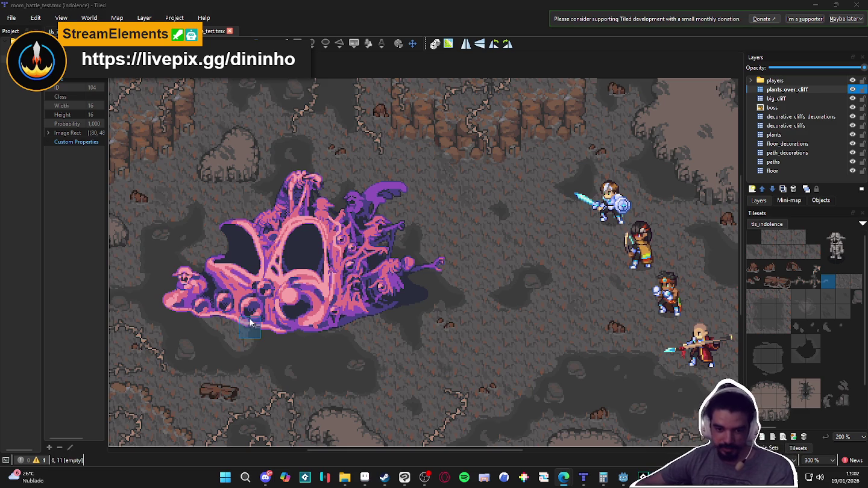
pyautogui.scroll(-1, 393, 328)
pyautogui.scroll(1, 393, 328)
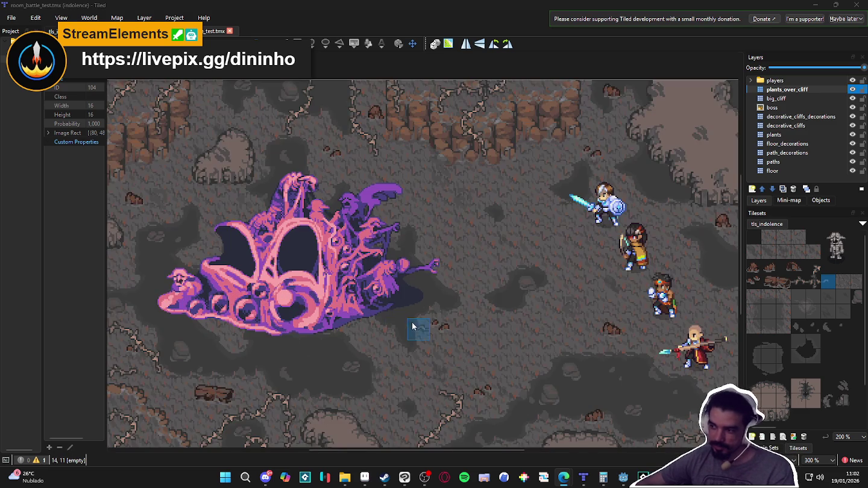
pyautogui.moveTo(417, 311)
pyautogui.mouseDown()
pyautogui.moveTo(384, 325)
pyautogui.moveTo(410, 323)
pyautogui.moveTo(411, 313)
pyautogui.mouseUp()
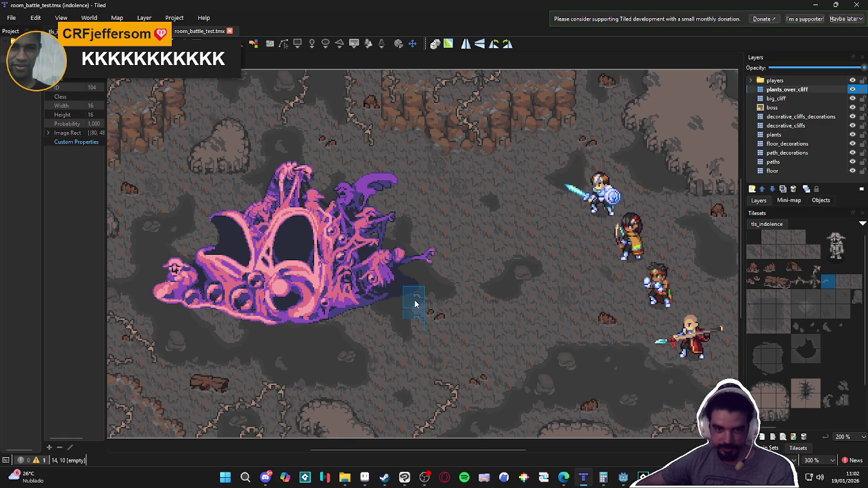
pyautogui.hotkey('alt', 'Tab')
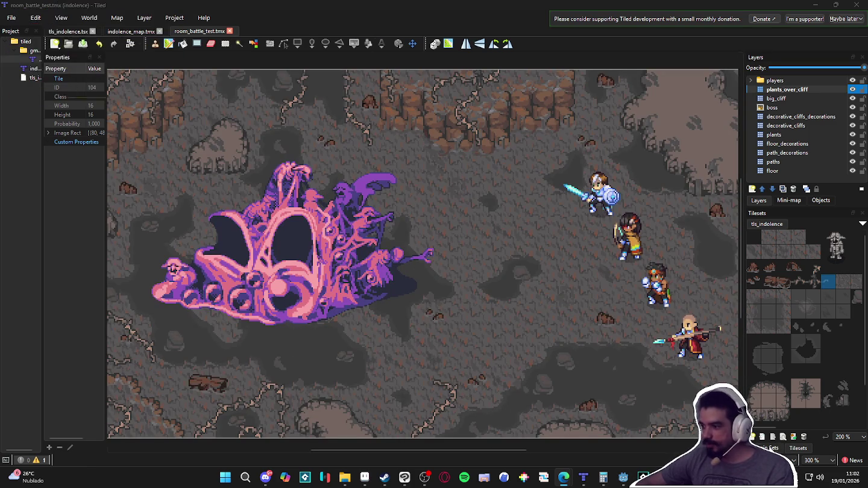
pyautogui.click(777, 80)
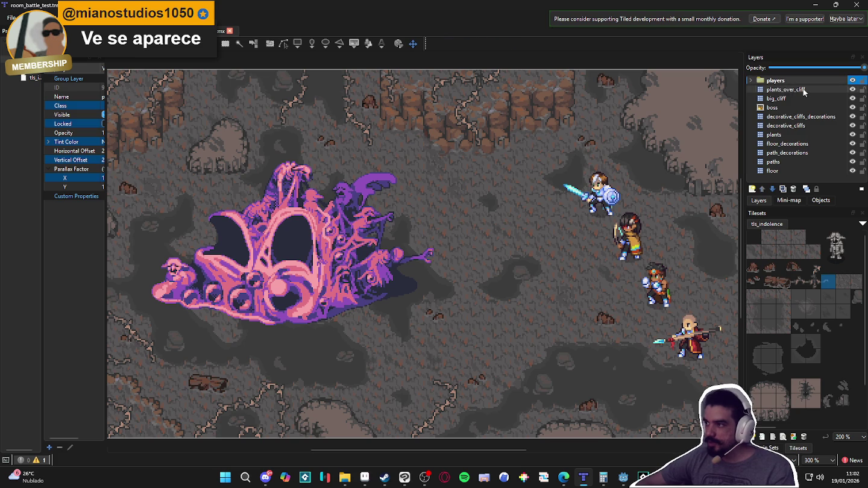
pyautogui.click(803, 90)
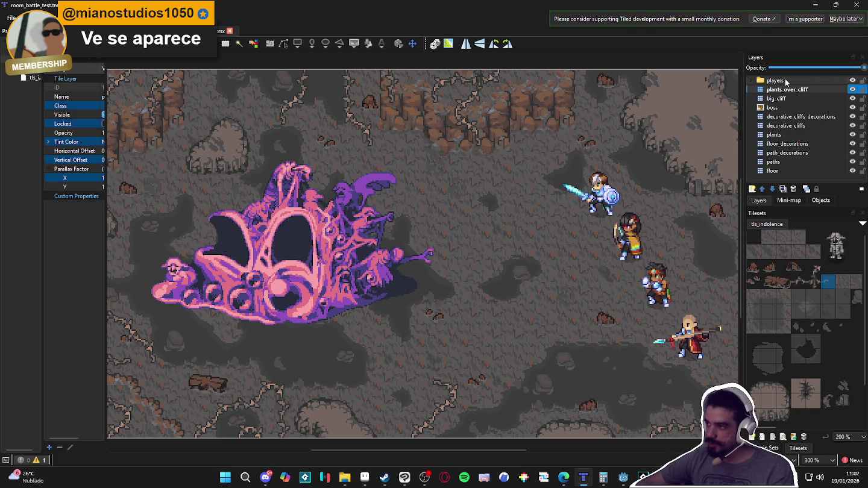
pyautogui.click(750, 80)
pyautogui.click(751, 80)
pyautogui.click(751, 80)
pyautogui.click(751, 81)
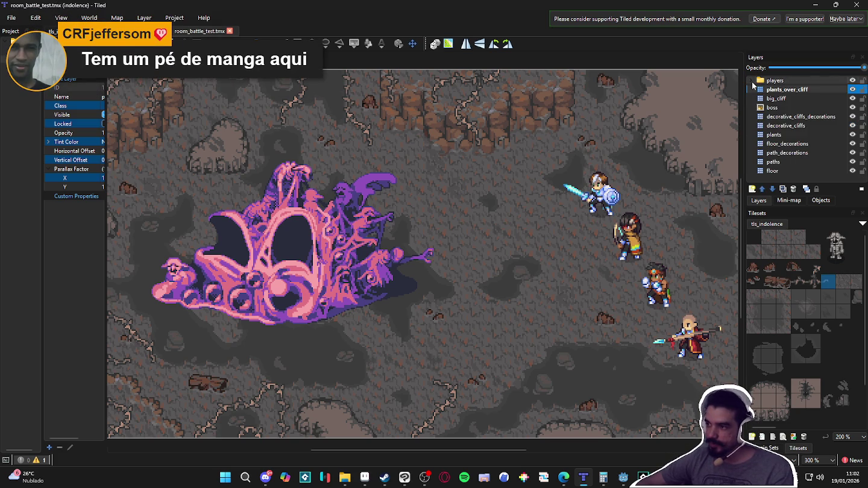
pyautogui.hotkey('alt', 'Tab')
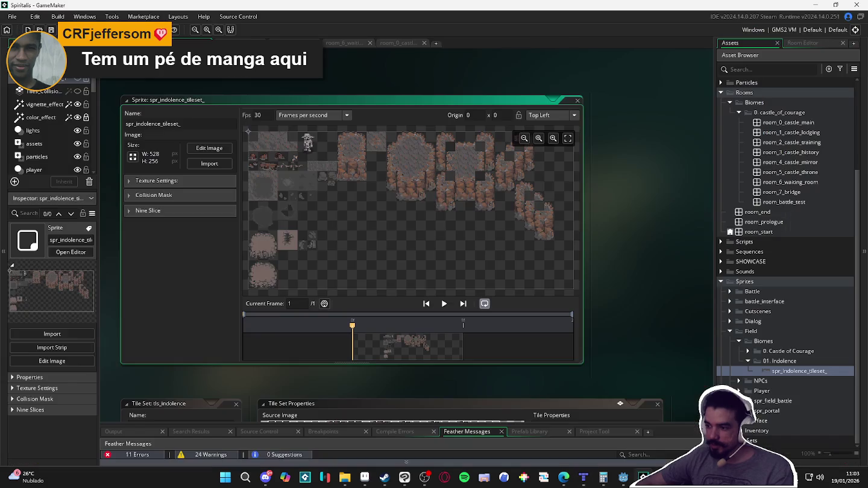
pyautogui.hotkey('alt', 'Tab')
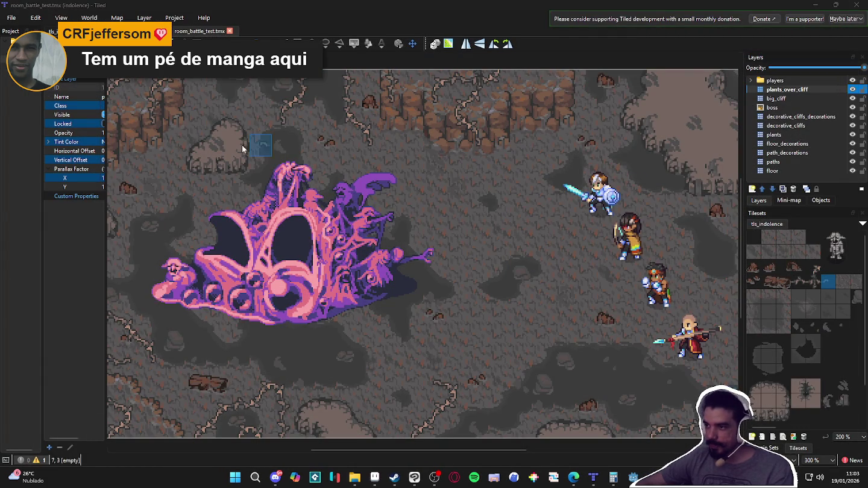
pyautogui.click(12, 18)
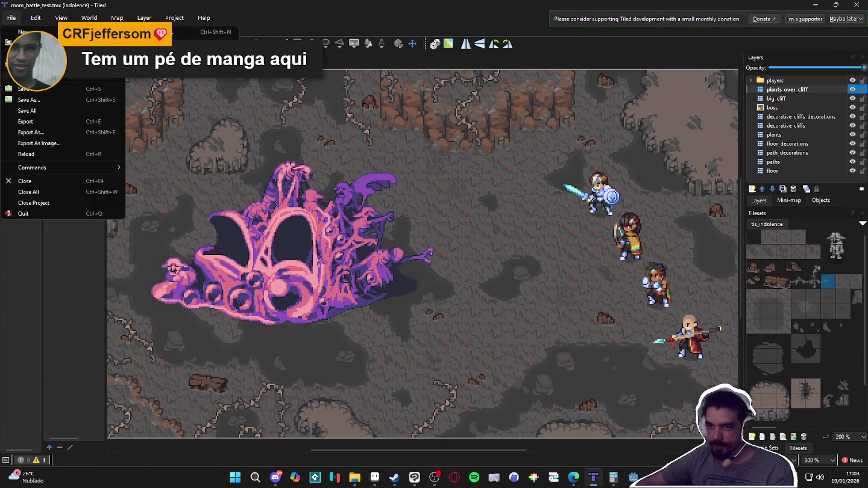
# Step: Export the map over room_battle_test.yy in GameMaker Studio 2 format, confirming the overwrite
pyautogui.click(92, 135)
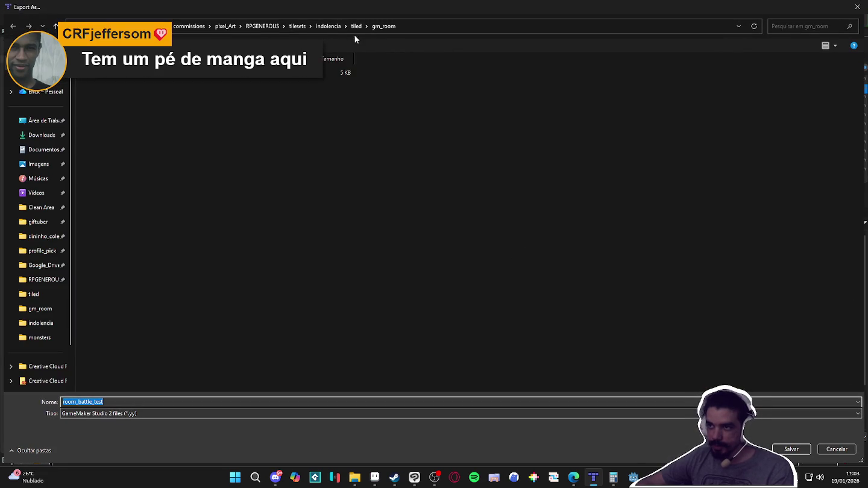
pyautogui.click(774, 448)
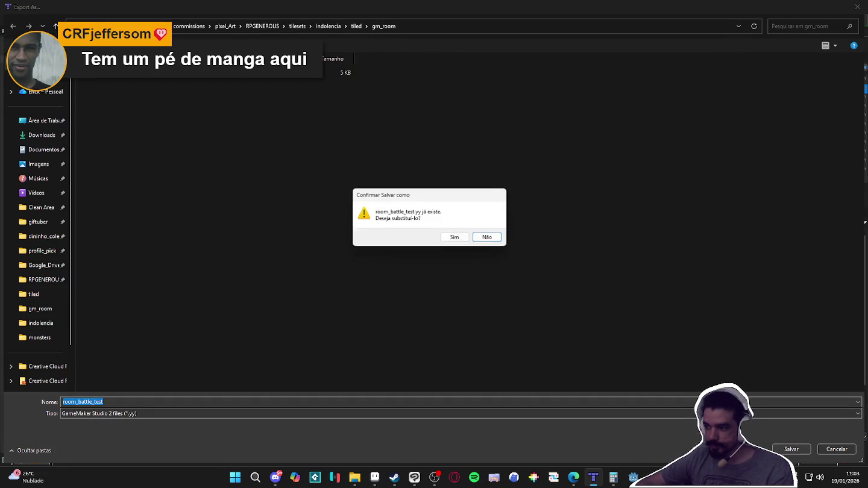
pyautogui.click(455, 236)
# Step: Bring up Tiled_GM_Map_Importer and run the import into GameMaker
pyautogui.moveTo(633, 478)
pyautogui.click(597, 435)
pyautogui.click(524, 254)
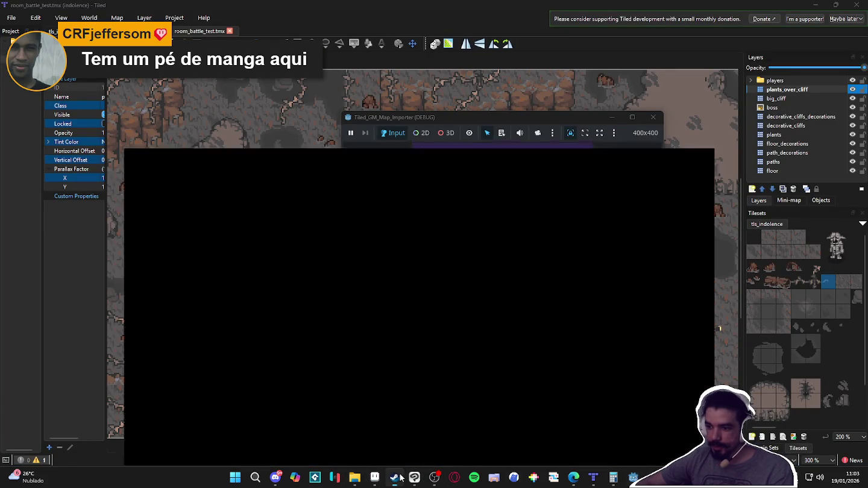
# Step: Launch GameMaker [2024.14.0] from the Steam library
pyautogui.click(397, 477)
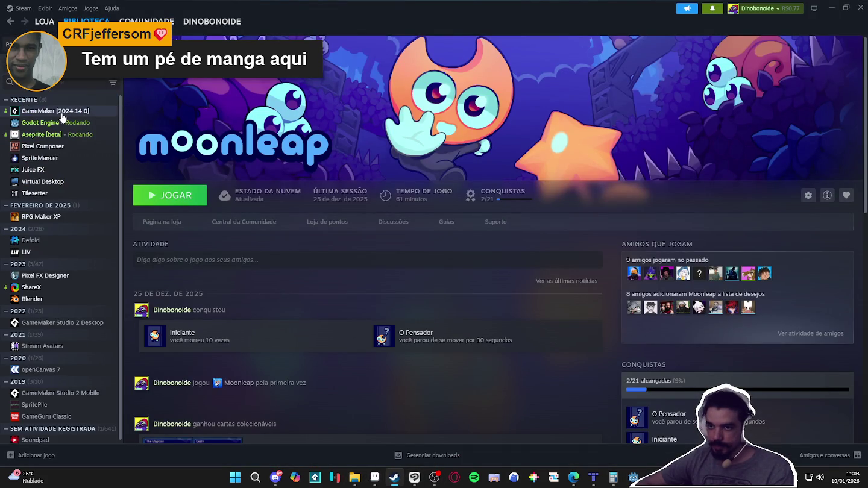
pyautogui.click(60, 111)
pyautogui.click(193, 195)
pyautogui.click(831, 8)
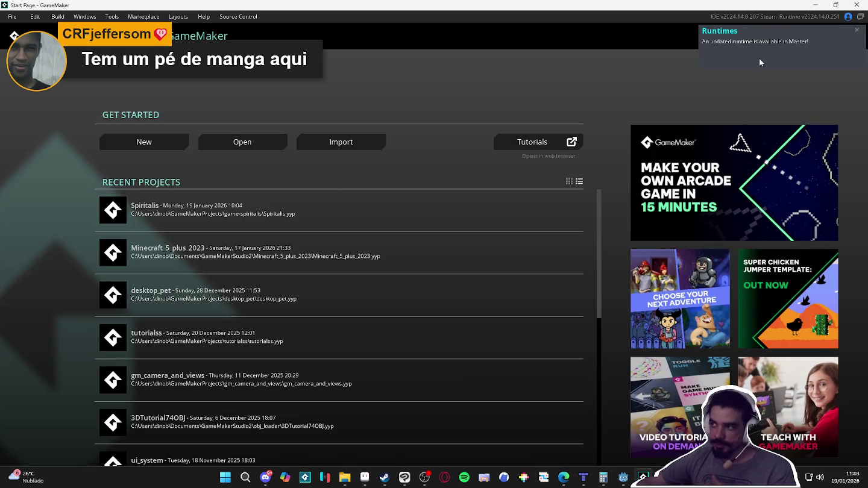
# Step: Dismiss the runtime notice, try opening Spiritalis, and close the resource load-failure warning
pyautogui.click(856, 31)
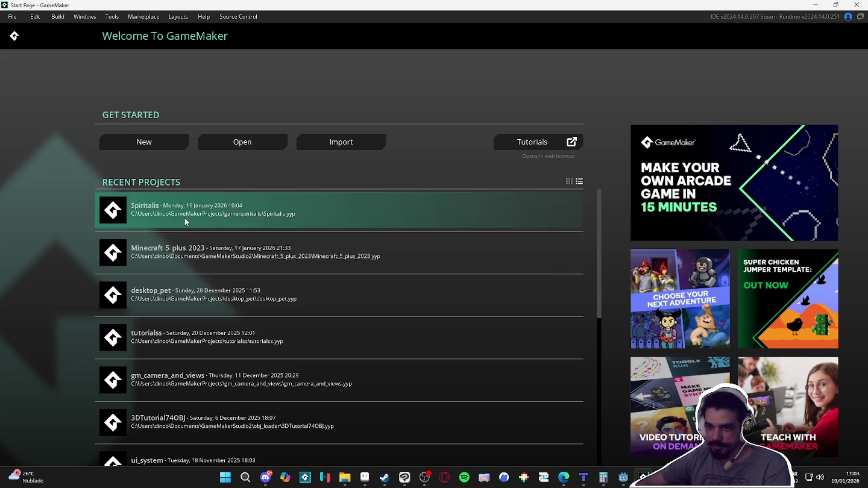
pyautogui.click(186, 220)
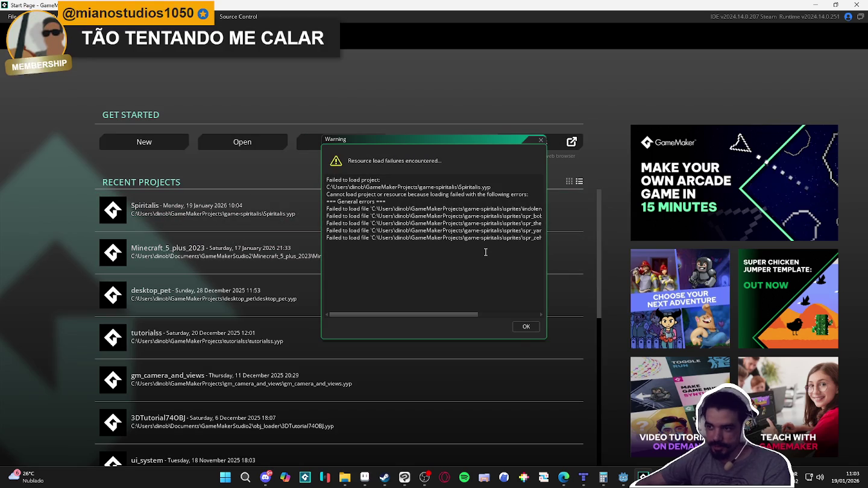
pyautogui.click(525, 327)
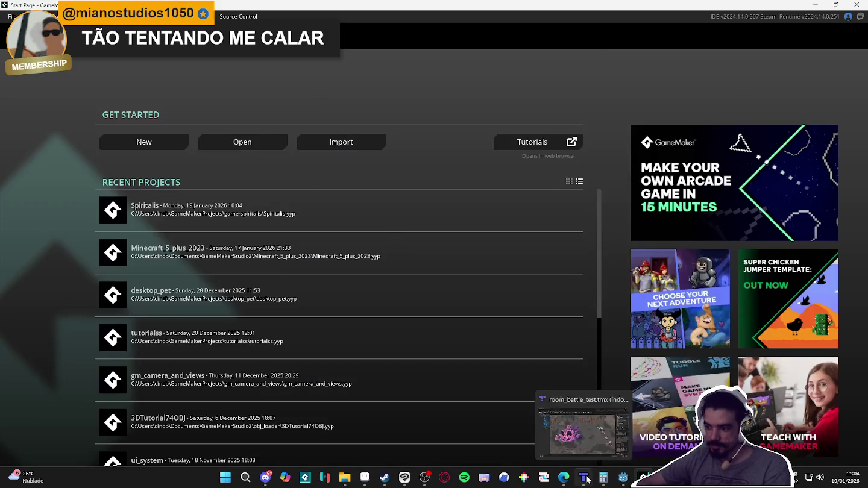
# Step: Back in Tiled, delete the players layer group and the boss layer
pyautogui.click(583, 477)
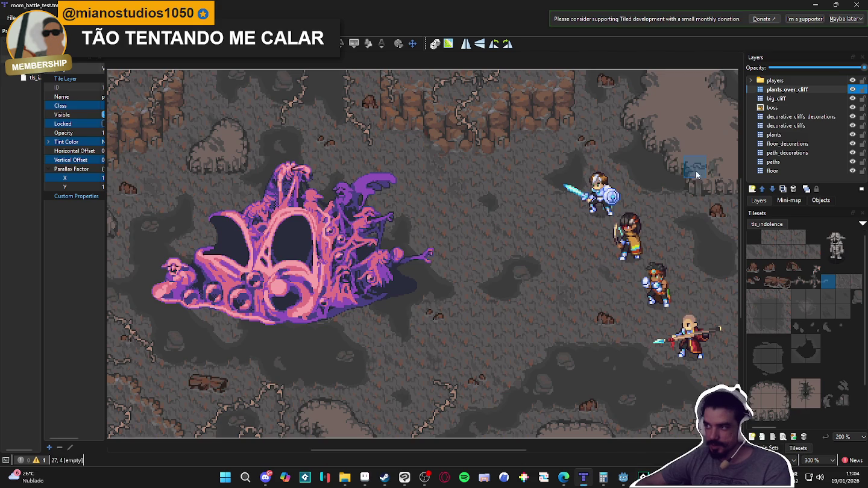
pyautogui.click(777, 81)
pyautogui.press('Down')
pyautogui.press('Down')
pyautogui.press('Down')
pyautogui.press('Up')
pyautogui.press('Up')
pyautogui.press('Up')
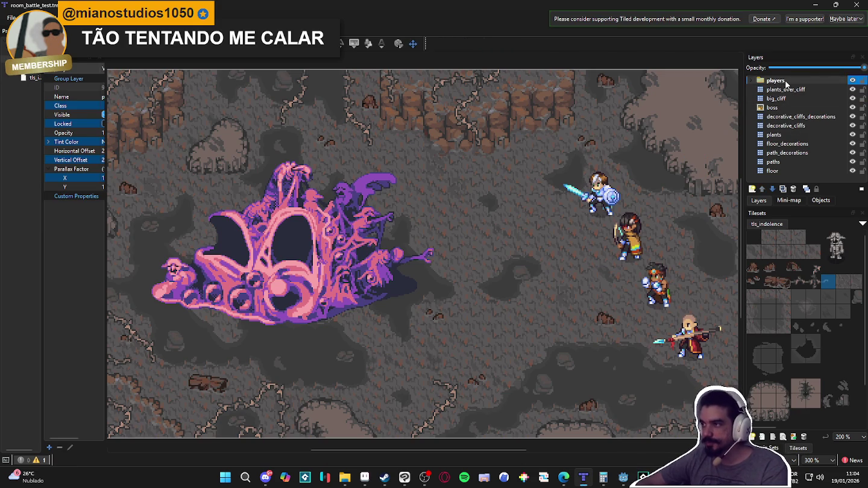
pyautogui.press('Delete')
pyautogui.click(772, 99)
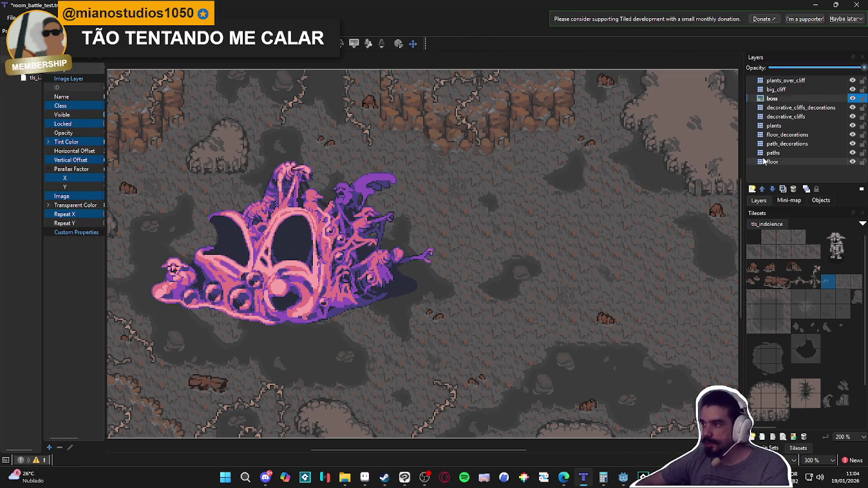
pyautogui.press('Delete')
# Step: Start exporting the cave map with File > Export As
pyautogui.scroll(1, 362, 191)
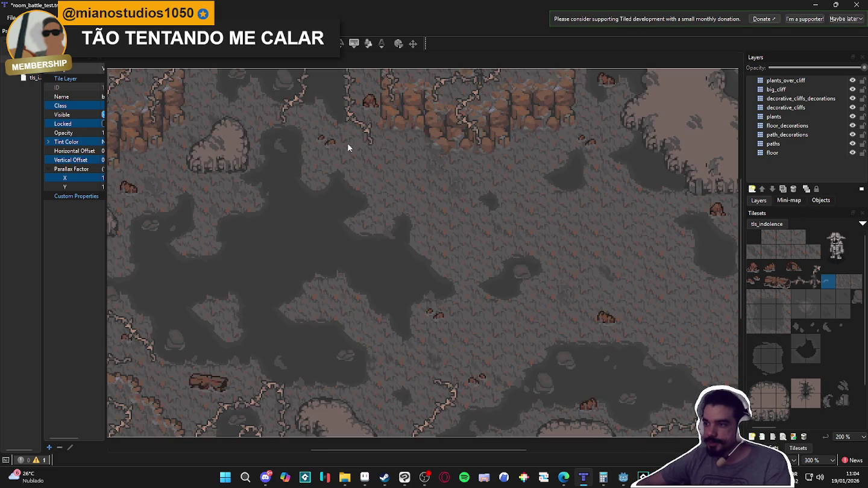
pyautogui.click(11, 18)
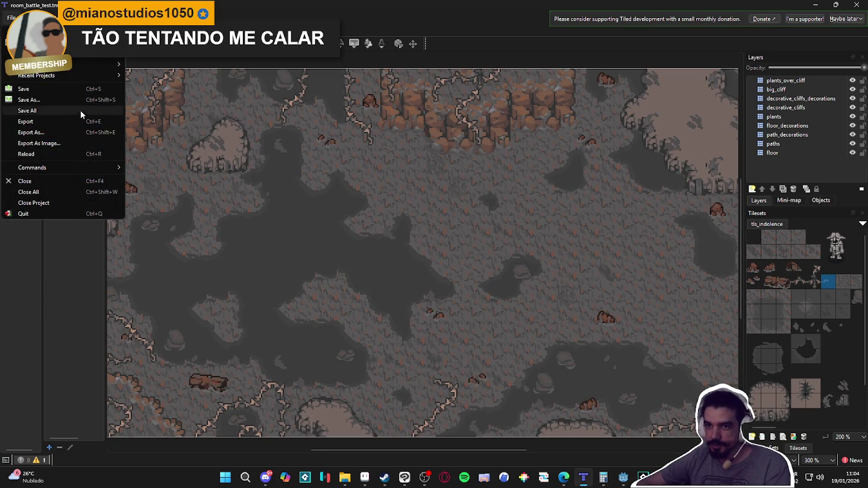
pyautogui.click(294, 181)
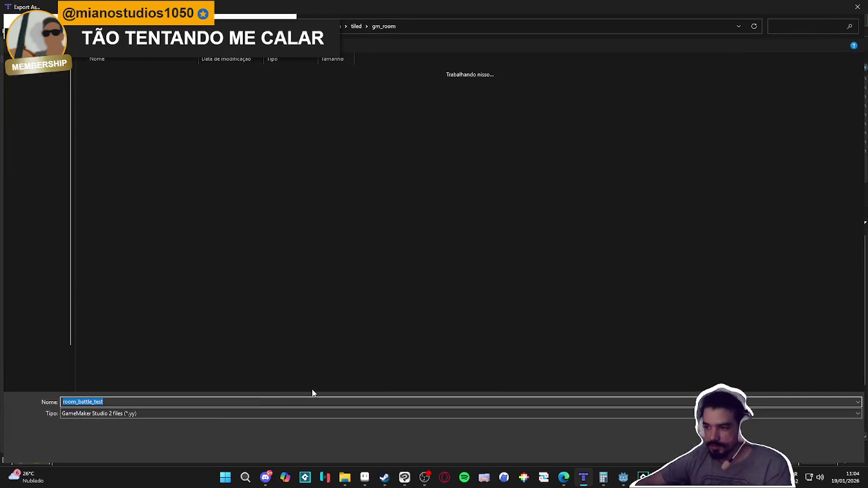
# Step: Save the export over the existing room_battle_test .yy file, then bring the map importer forward
pyautogui.click(791, 449)
pyautogui.click(449, 236)
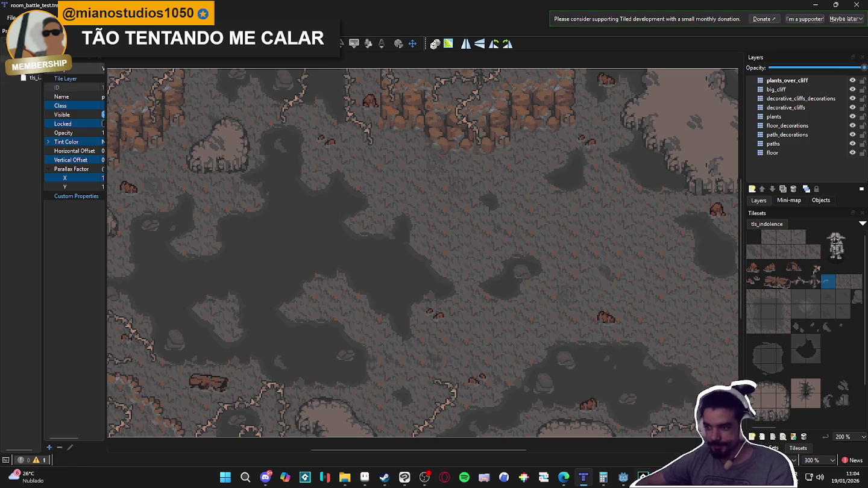
pyautogui.moveTo(643, 478)
pyautogui.click(656, 444)
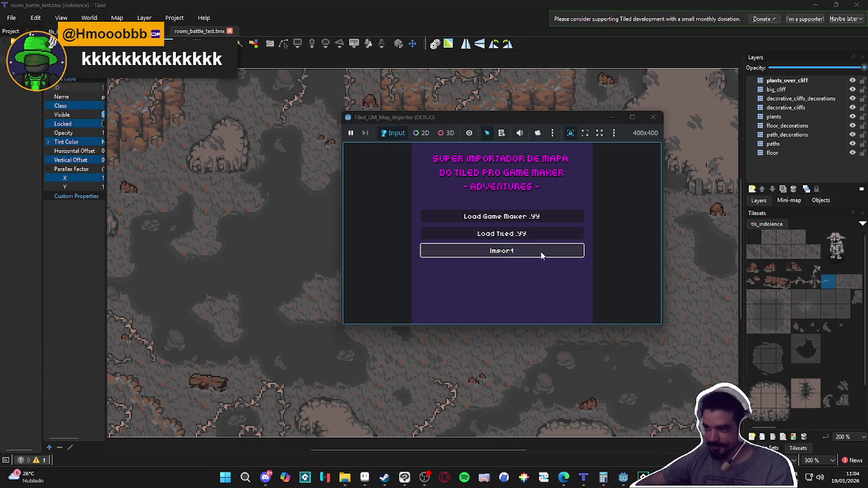
# Step: Choose Stop on GameMaker's Steam page, then cancel the quit prompt so it keeps running
pyautogui.click(392, 478)
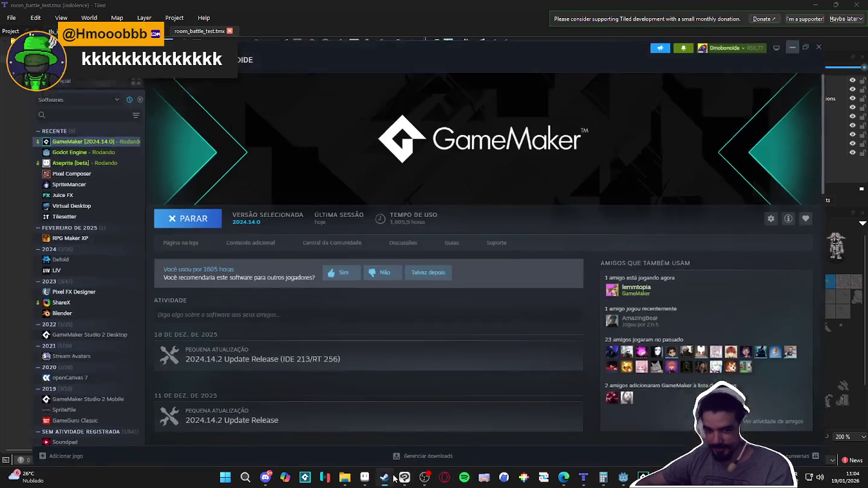
pyautogui.click(199, 205)
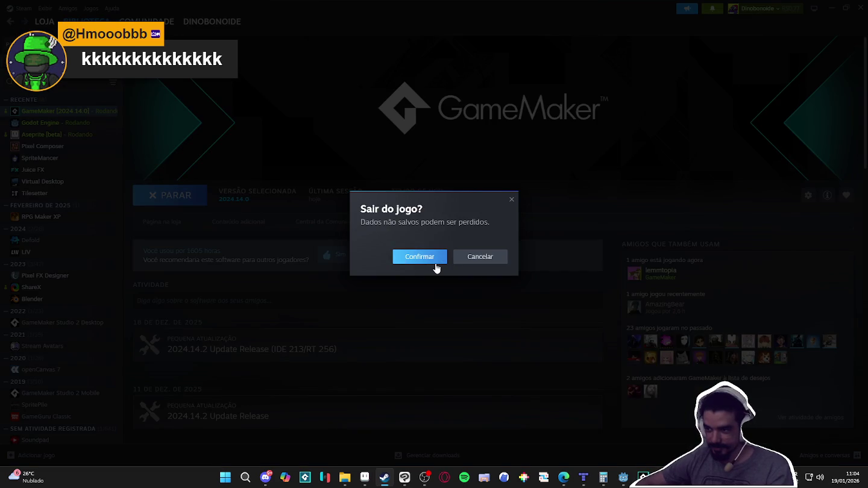
pyautogui.click(484, 257)
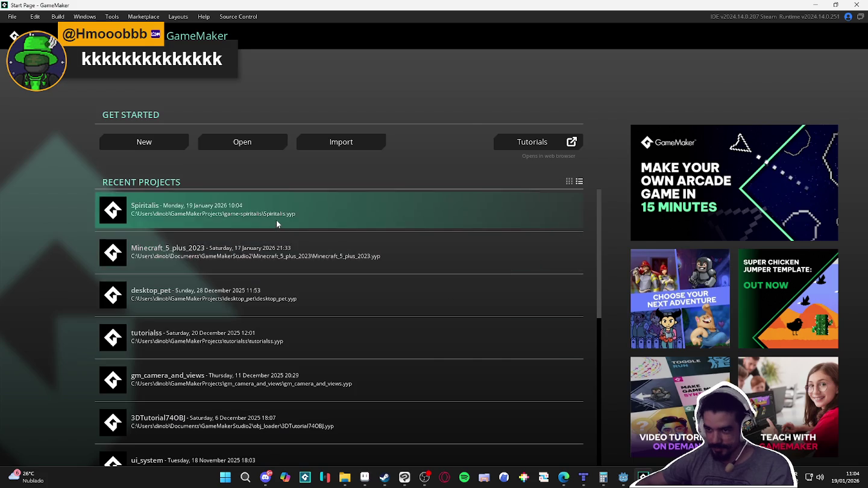
# Step: Open Spiritalis and look over the imported room_battle_test cave room
pyautogui.click(277, 224)
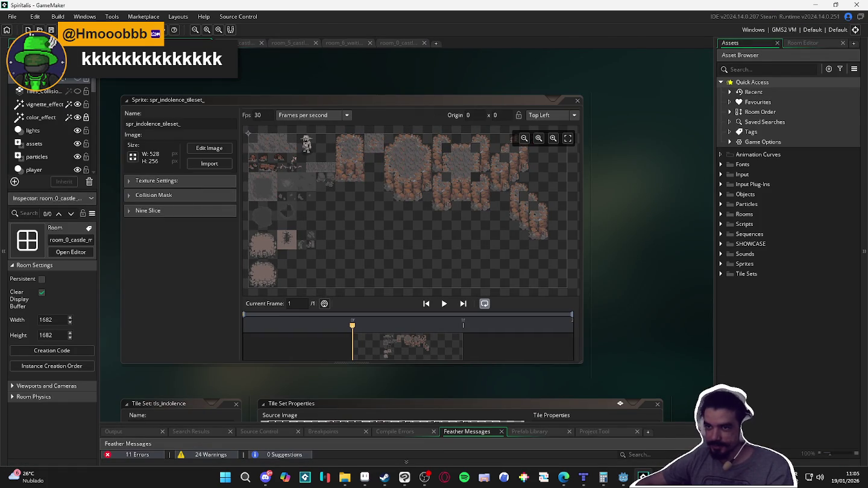
pyautogui.scroll(1, 531, 233)
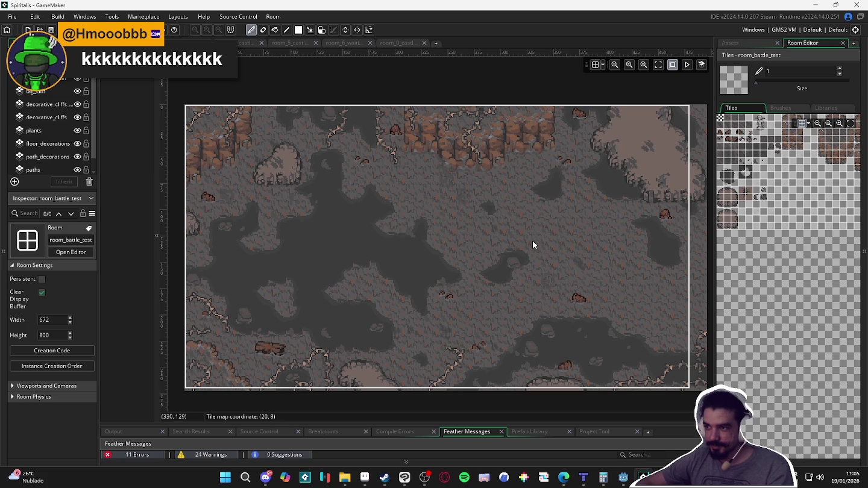
pyautogui.moveTo(455, 270); pyautogui.dragTo(472, 264)
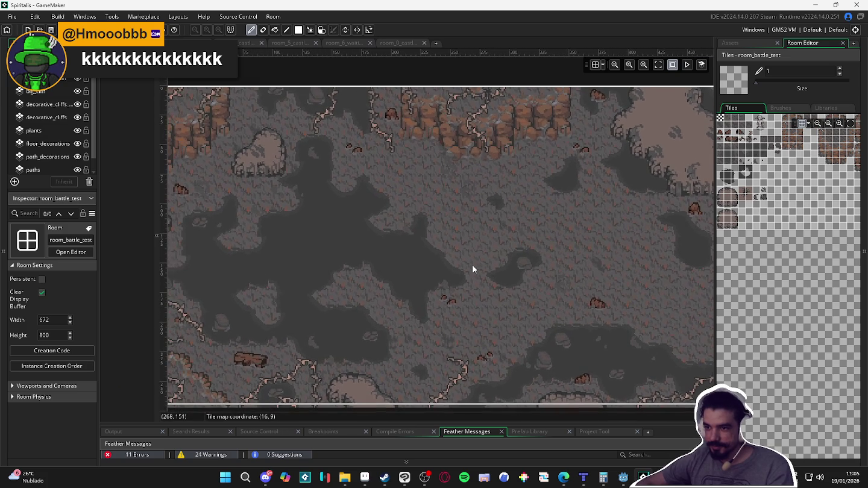
pyautogui.scroll(-1, 471, 264)
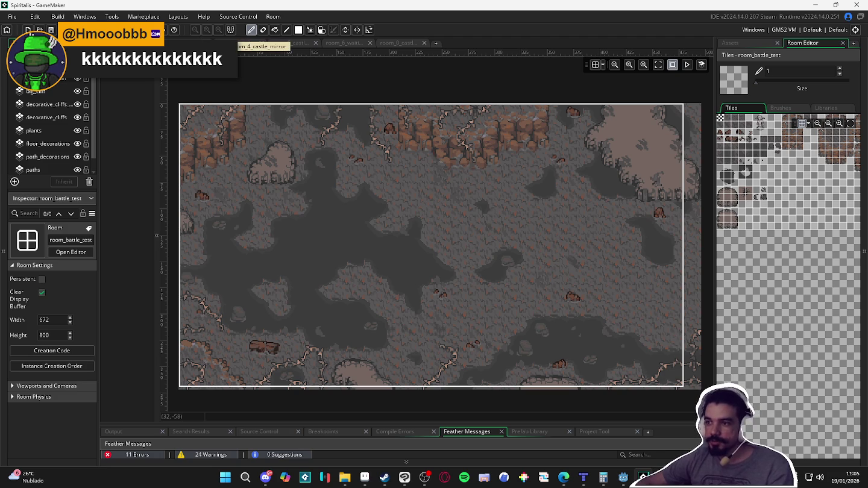
# Step: Select the plants_over_cliff tile layer and bring up the new-layer type options
pyautogui.click(57, 75)
pyautogui.click(48, 78)
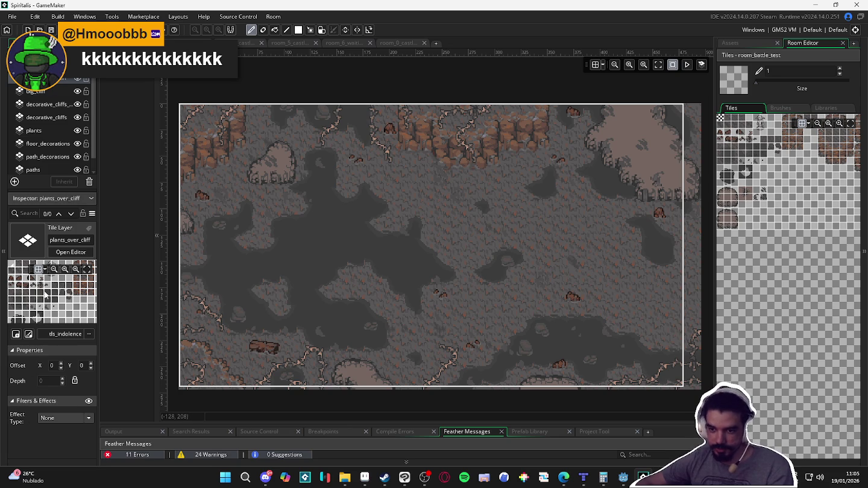
pyautogui.click(15, 181)
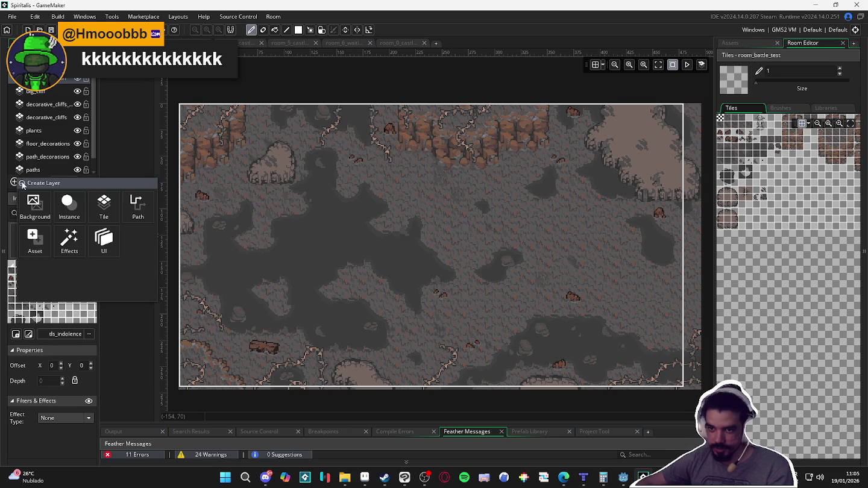
# Step: Add a new effect layer named fog to the room and give it the Clouds effect
pyautogui.click(69, 241)
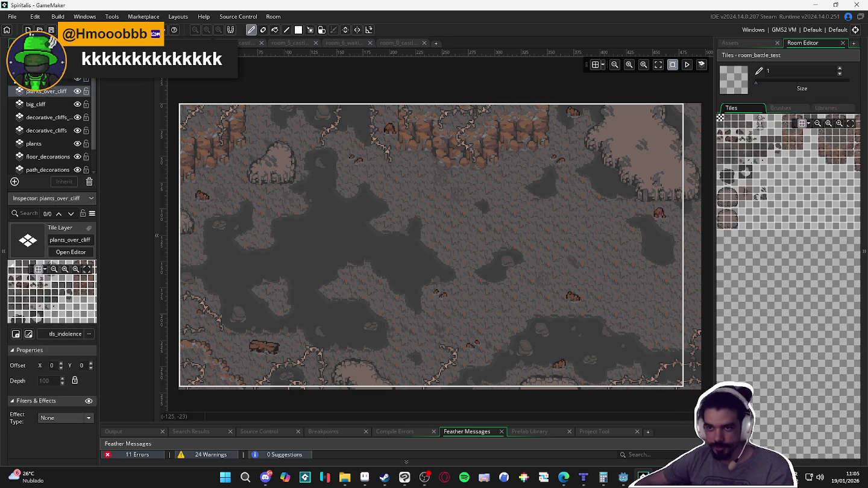
pyautogui.write('fog')
pyautogui.click(62, 323)
pyautogui.scroll(-3, 63, 362)
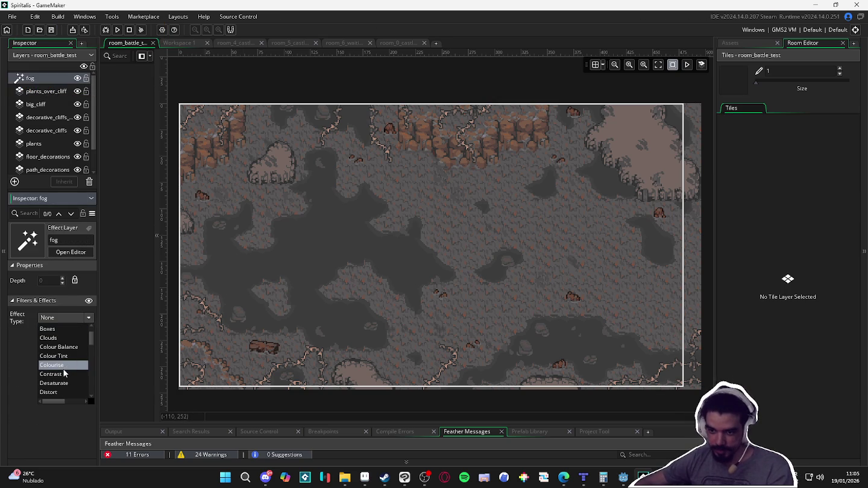
pyautogui.scroll(-3, 68, 366)
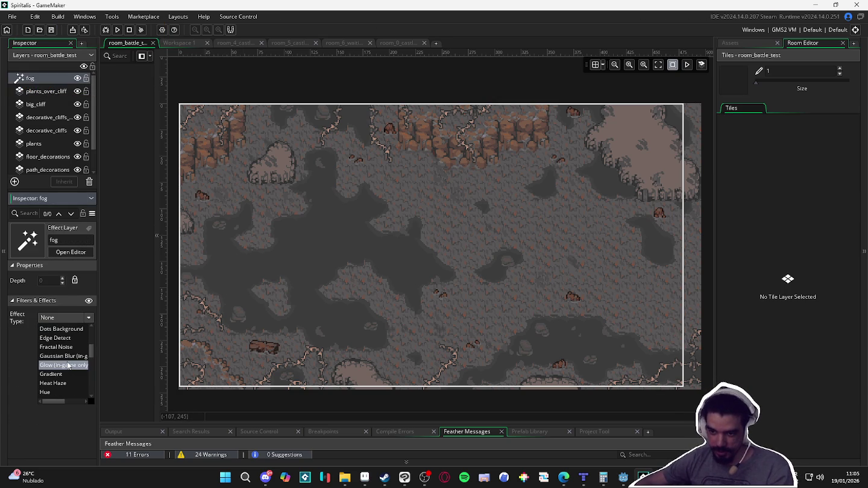
pyautogui.scroll(-1, 68, 366)
pyautogui.scroll(-2, 68, 366)
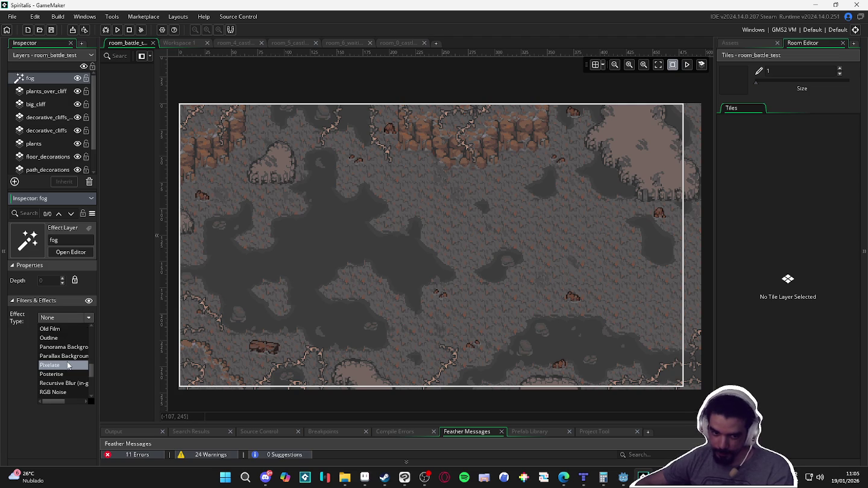
pyautogui.scroll(-5, 68, 366)
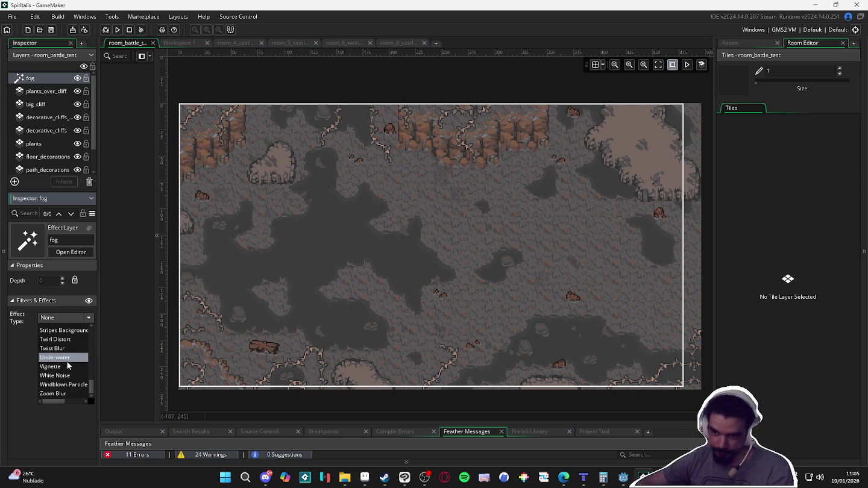
pyautogui.scroll(1, 62, 389)
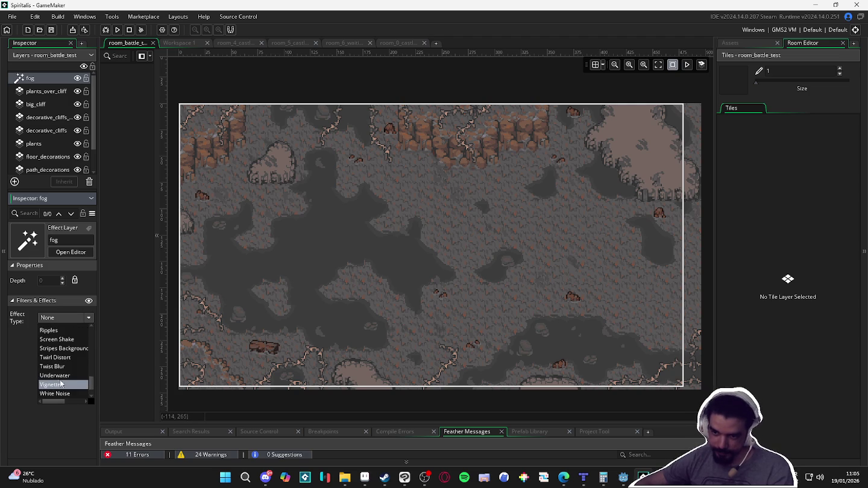
pyautogui.scroll(1, 62, 379)
pyautogui.scroll(4, 61, 378)
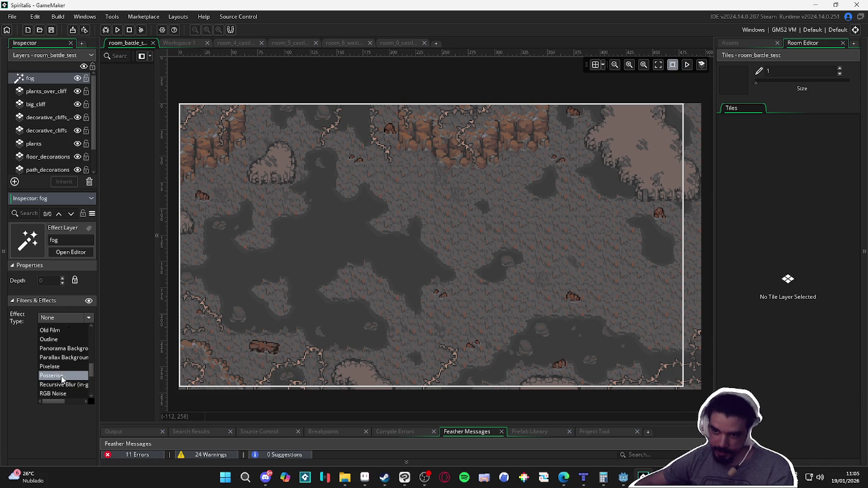
pyautogui.scroll(3, 62, 376)
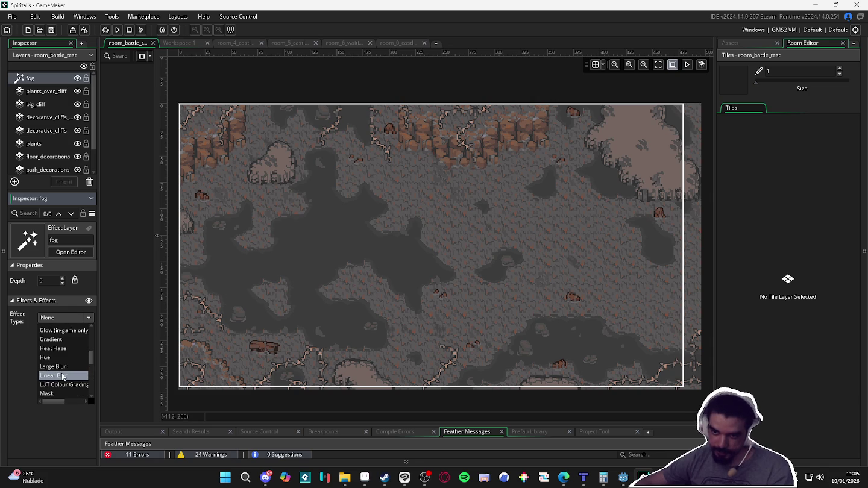
pyautogui.scroll(2, 72, 380)
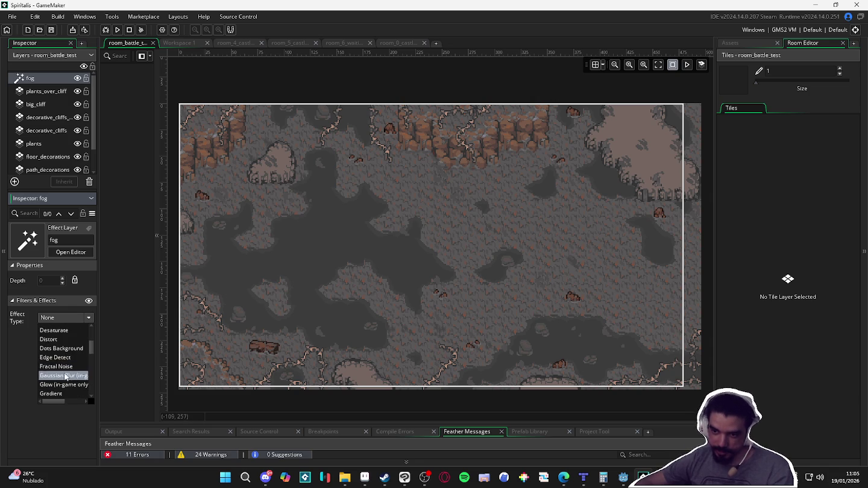
pyautogui.scroll(4, 68, 362)
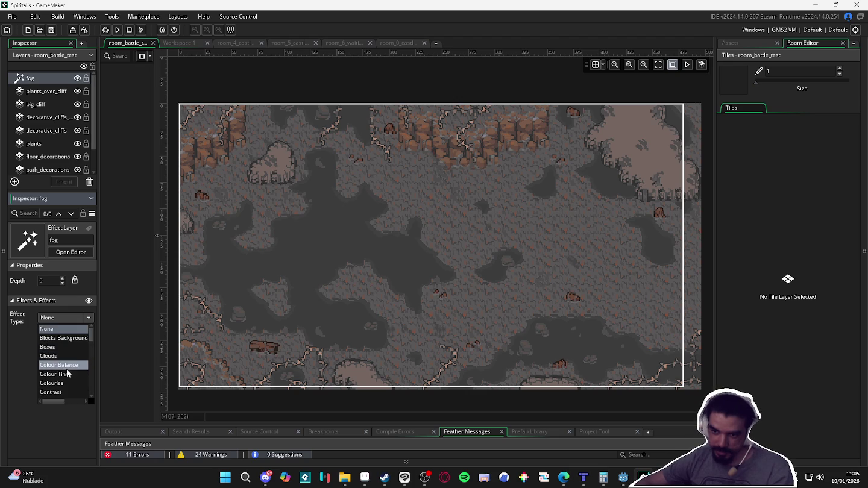
pyautogui.scroll(-1, 70, 349)
pyautogui.scroll(-2, 68, 353)
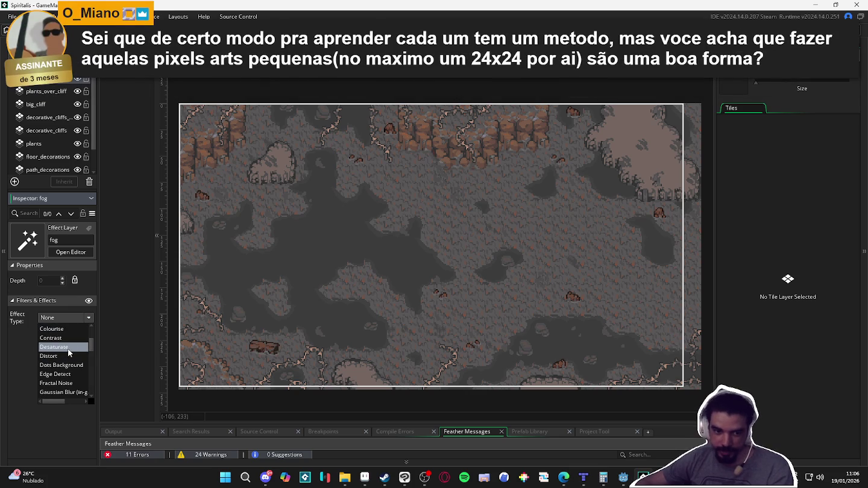
pyautogui.scroll(2, 68, 353)
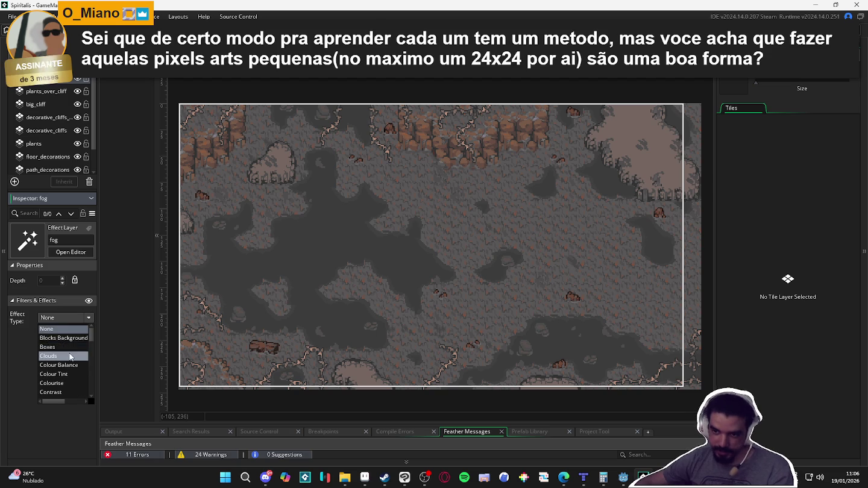
pyautogui.click(69, 354)
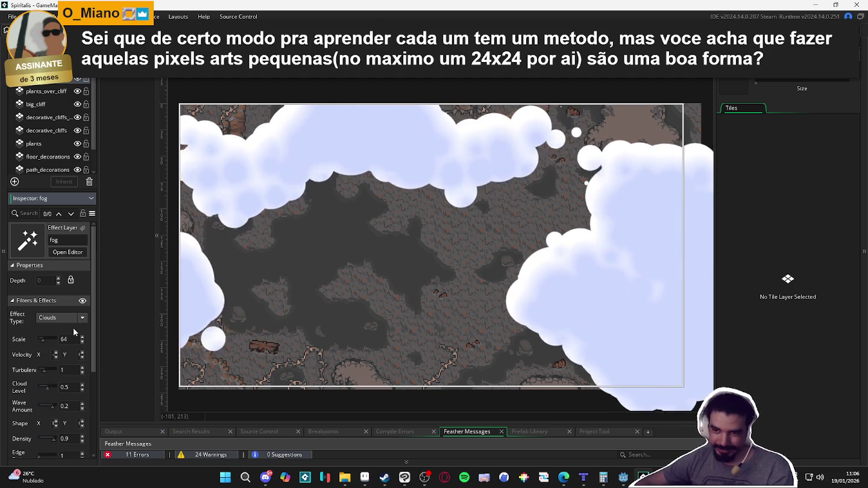
# Step: Switch the fog layer's effect to White Noise to preview it
pyautogui.click(65, 319)
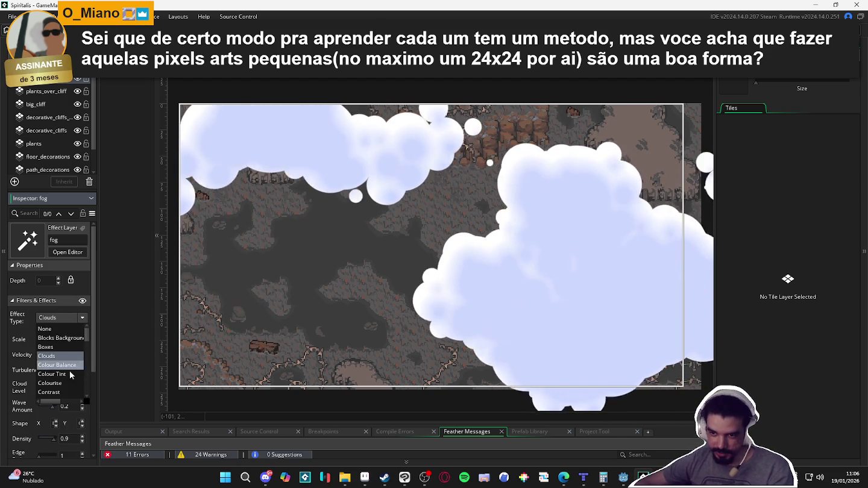
pyautogui.scroll(-1, 66, 376)
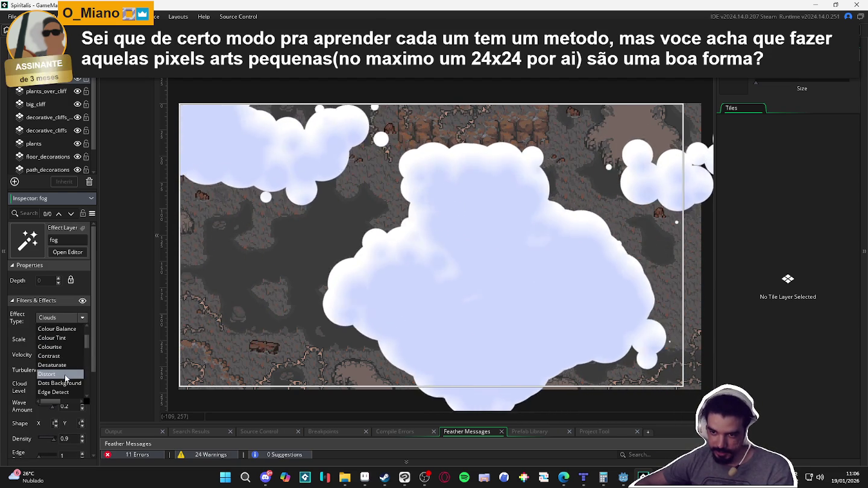
pyautogui.scroll(-2, 65, 375)
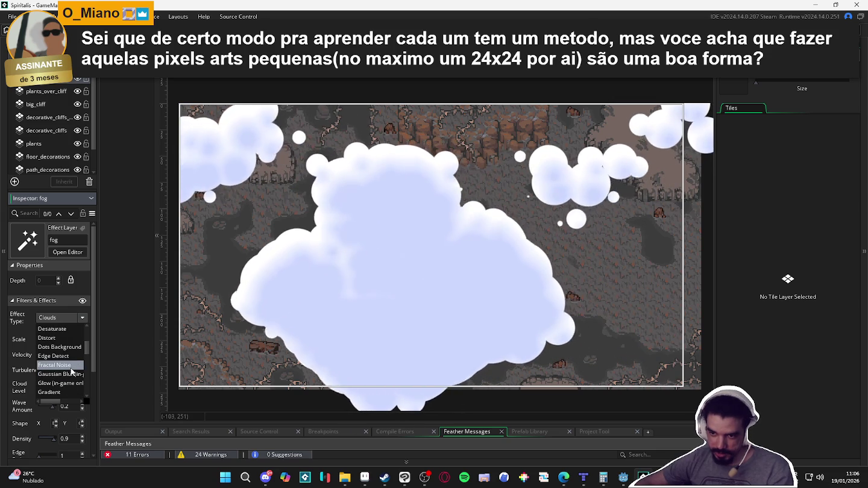
pyautogui.scroll(-2, 70, 371)
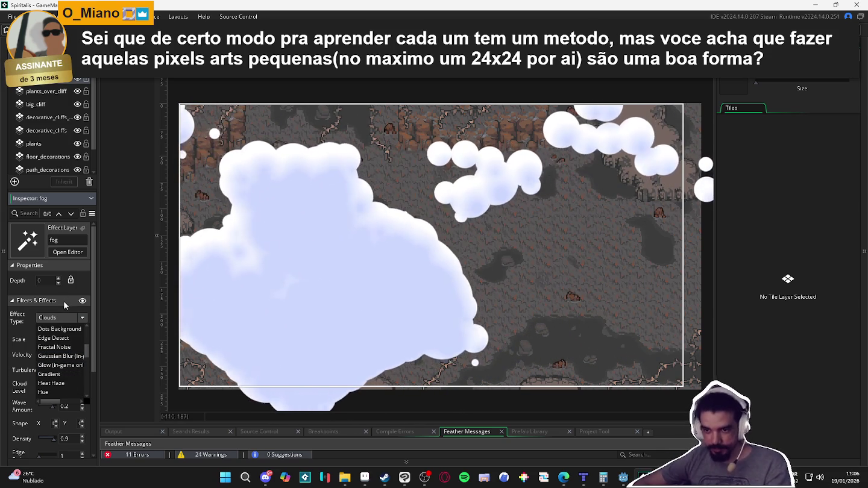
pyautogui.scroll(-1, 55, 360)
pyautogui.scroll(-4, 54, 361)
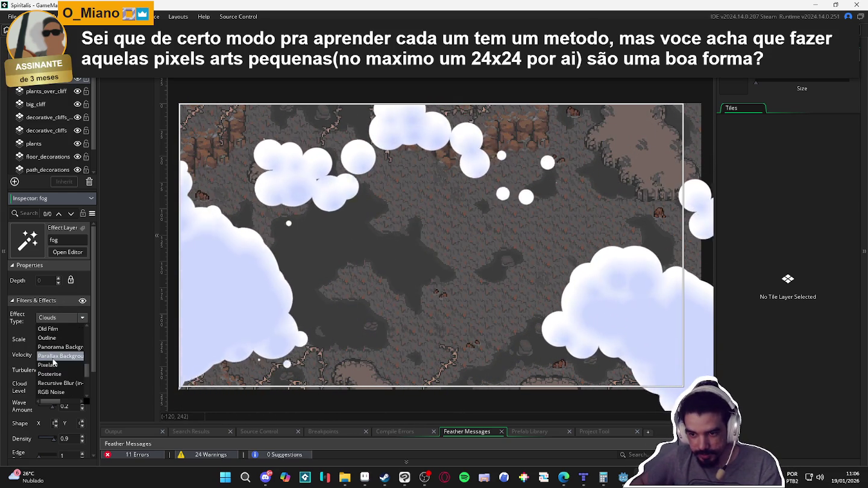
pyautogui.scroll(-2, 54, 362)
pyautogui.scroll(-1, 55, 362)
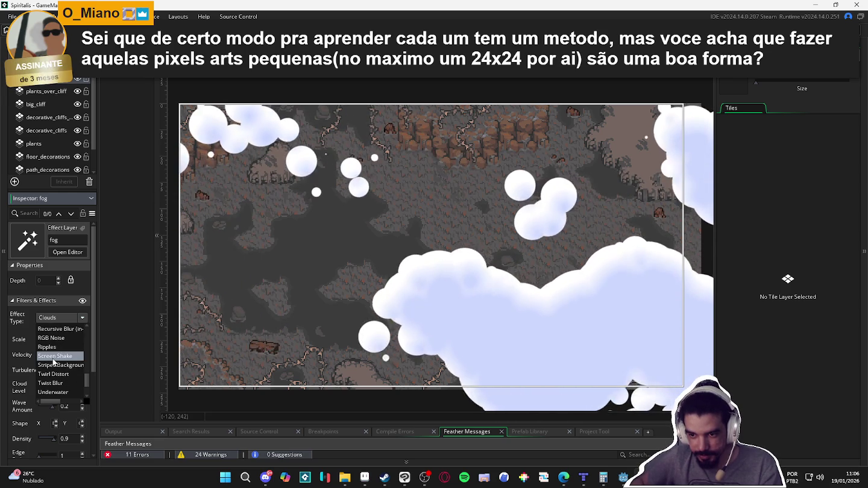
pyautogui.scroll(-3, 55, 362)
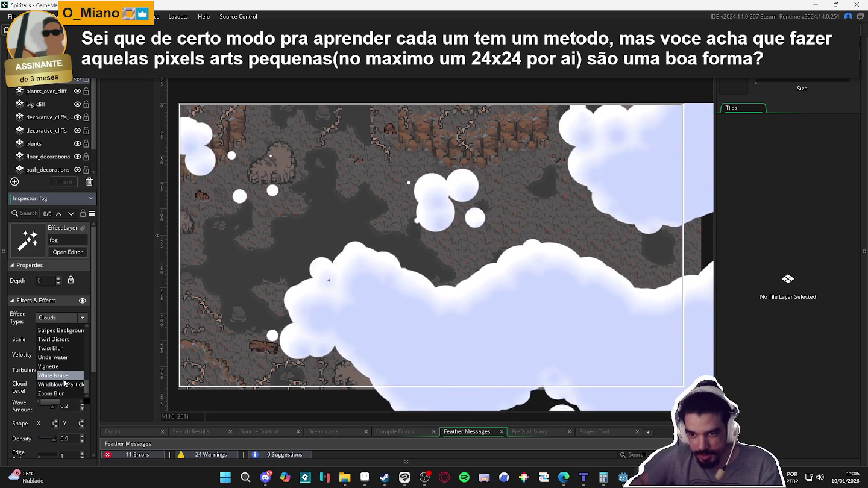
pyautogui.click(60, 376)
# Step: Try the Blocks Background, Boxes and Clouds effects, then clear the fog effect
pyautogui.click(82, 317)
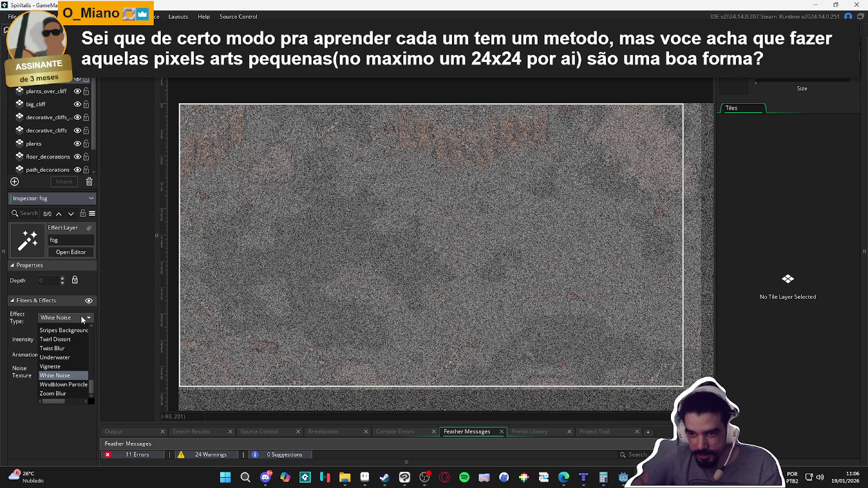
pyautogui.moveTo(93, 388); pyautogui.dragTo(91, 330)
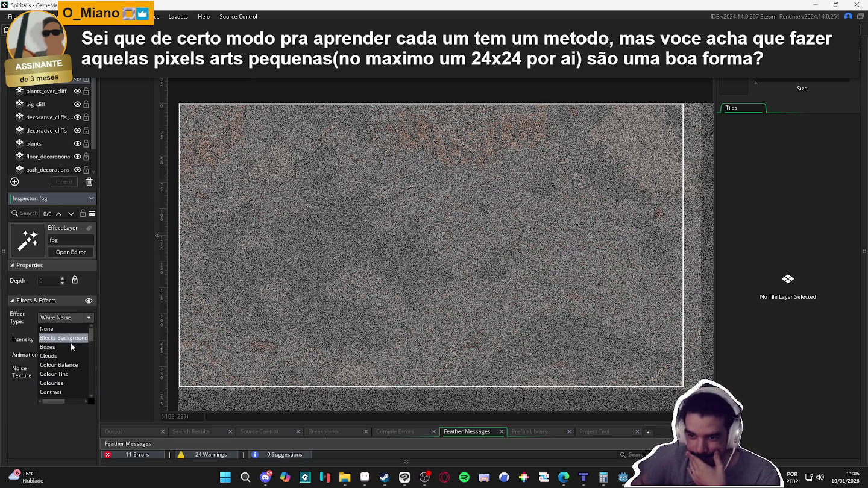
pyautogui.click(65, 339)
pyautogui.click(76, 318)
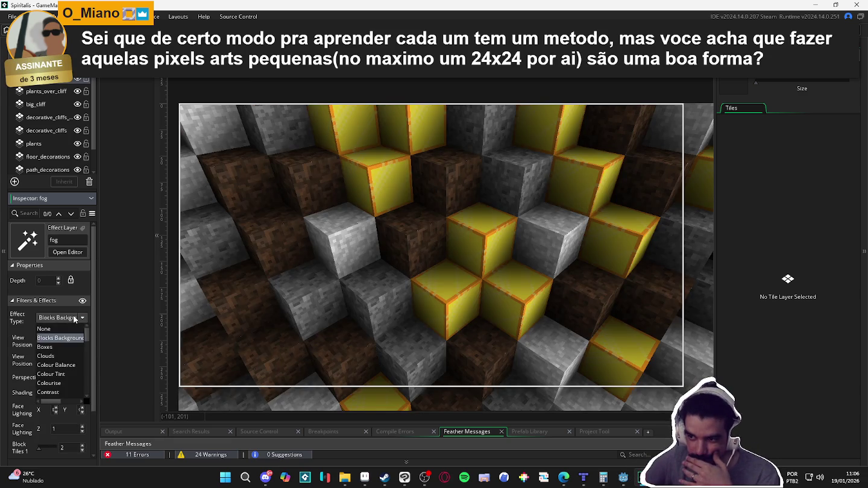
pyautogui.click(61, 348)
pyautogui.click(60, 318)
pyautogui.click(48, 355)
pyautogui.click(60, 317)
pyautogui.click(60, 330)
# Step: Preview the Colour Tint, Colourise, Contrast and Desaturate effects on the fog layer
pyautogui.click(66, 319)
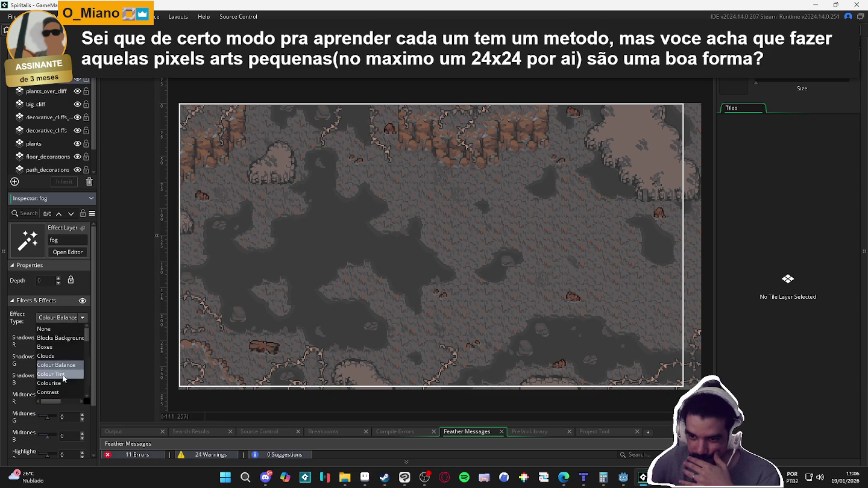
pyautogui.click(57, 373)
pyautogui.click(58, 318)
pyautogui.click(57, 391)
pyautogui.click(65, 319)
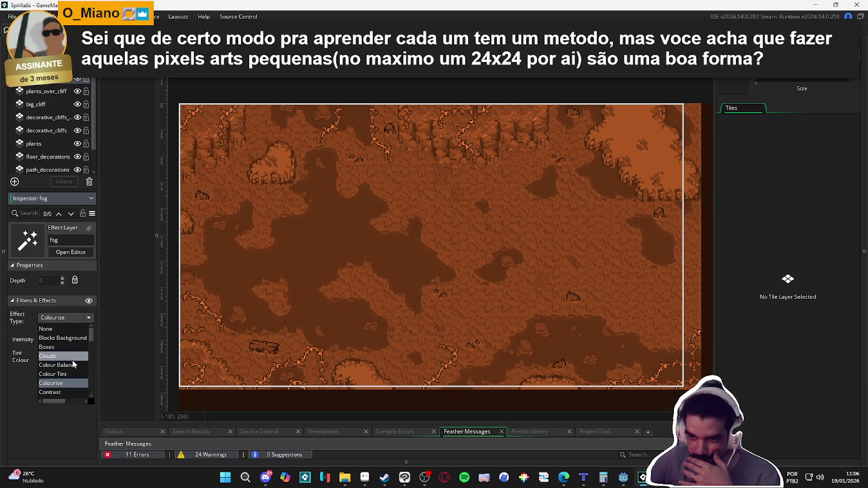
pyautogui.click(67, 383)
pyautogui.click(64, 317)
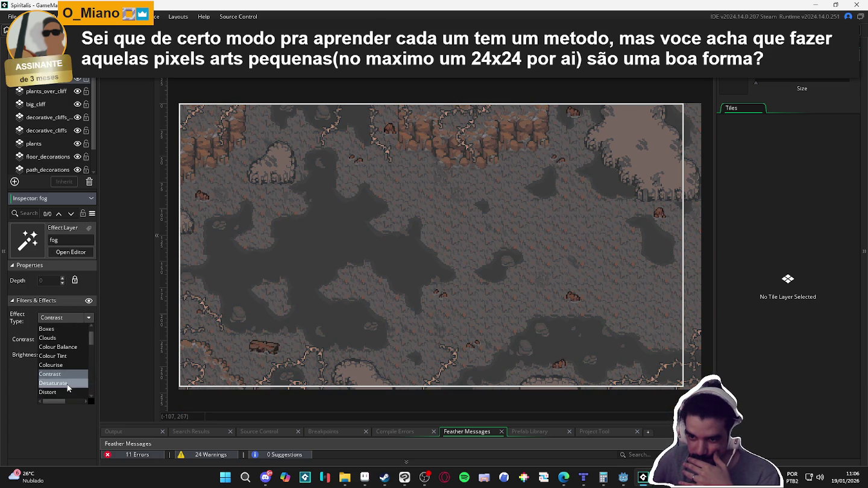
pyautogui.click(67, 382)
# Step: Try Distort, Dots Background and Edge Detect, then settle on Fractal Noise
pyautogui.click(67, 320)
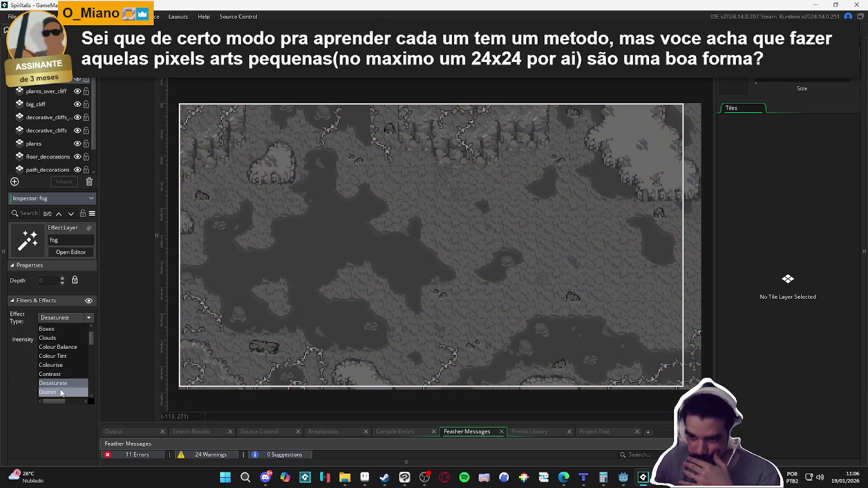
pyautogui.click(61, 393)
pyautogui.click(64, 317)
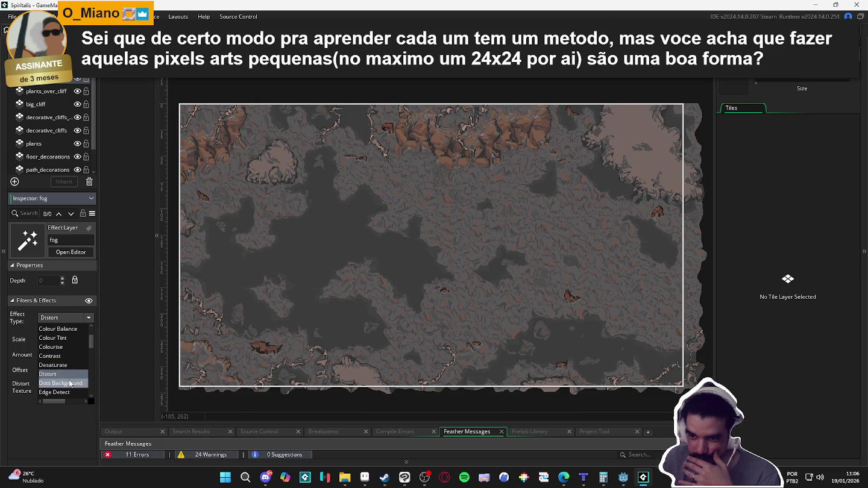
pyautogui.click(69, 384)
pyautogui.click(64, 317)
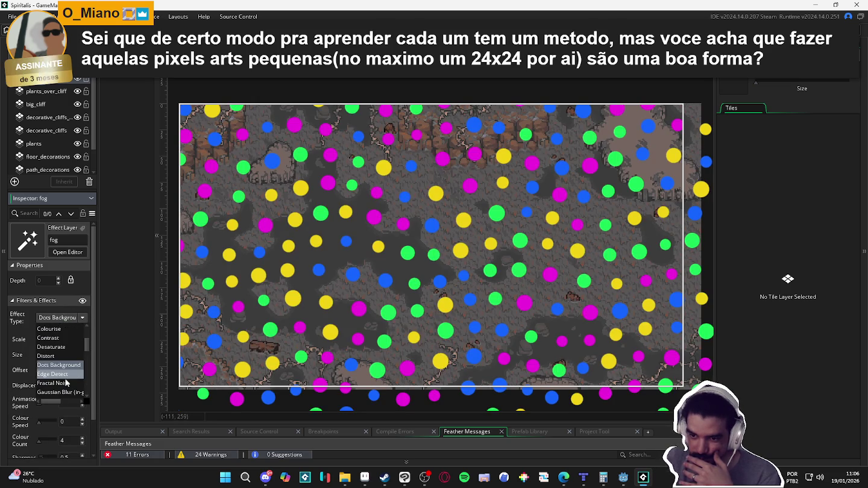
pyautogui.click(60, 374)
pyautogui.click(66, 317)
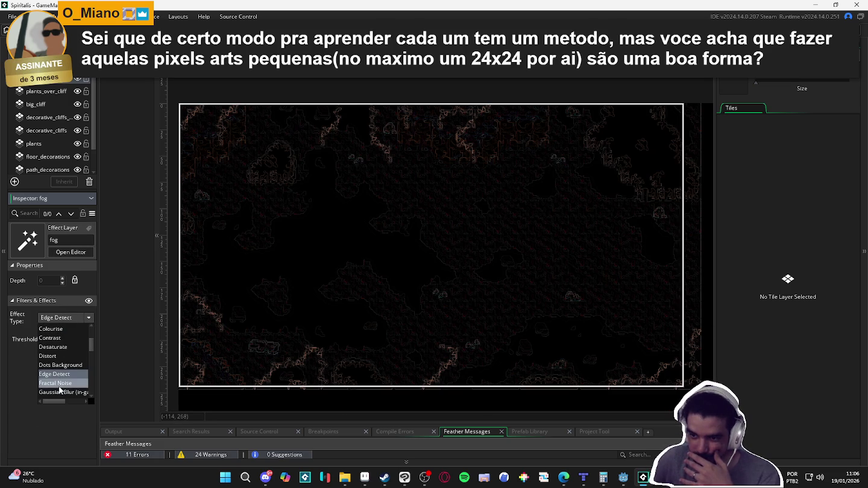
pyautogui.click(60, 384)
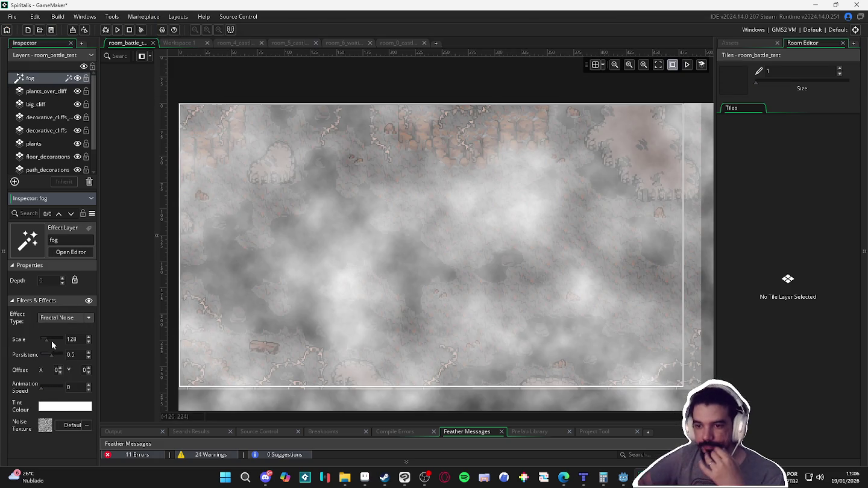
# Step: Change the Fractal Noise fog's tint colour from white to grey 666666
pyautogui.click(59, 408)
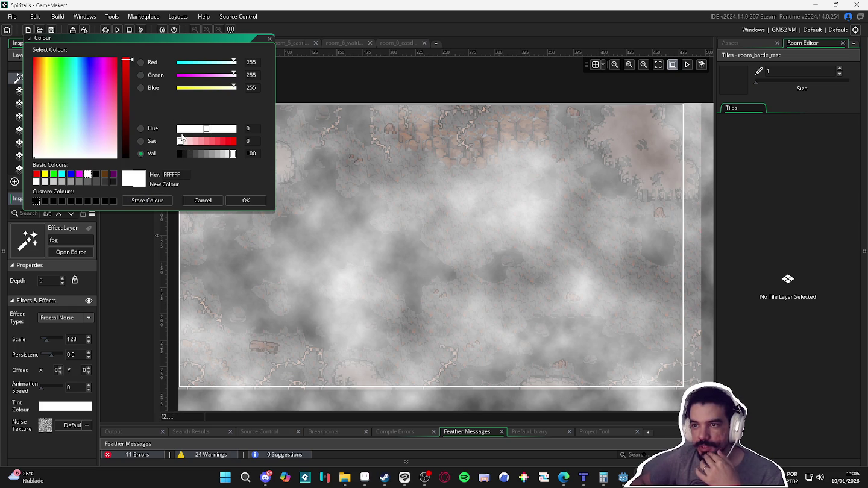
pyautogui.click(209, 201)
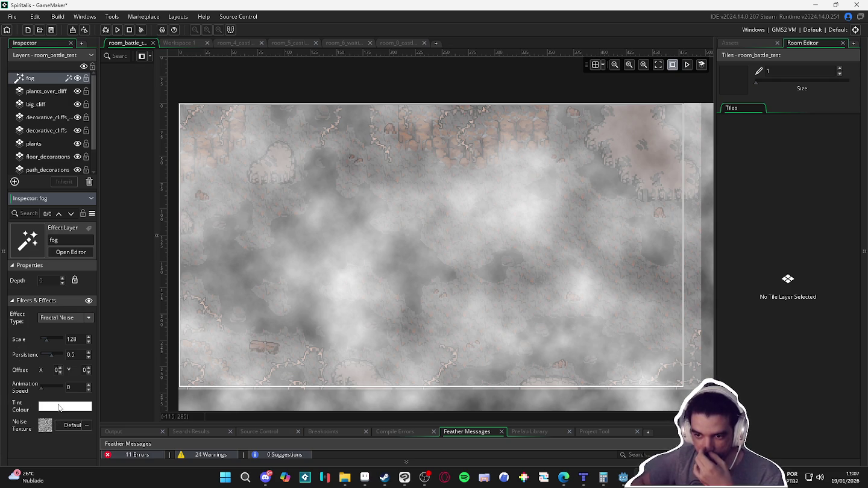
pyautogui.click(59, 408)
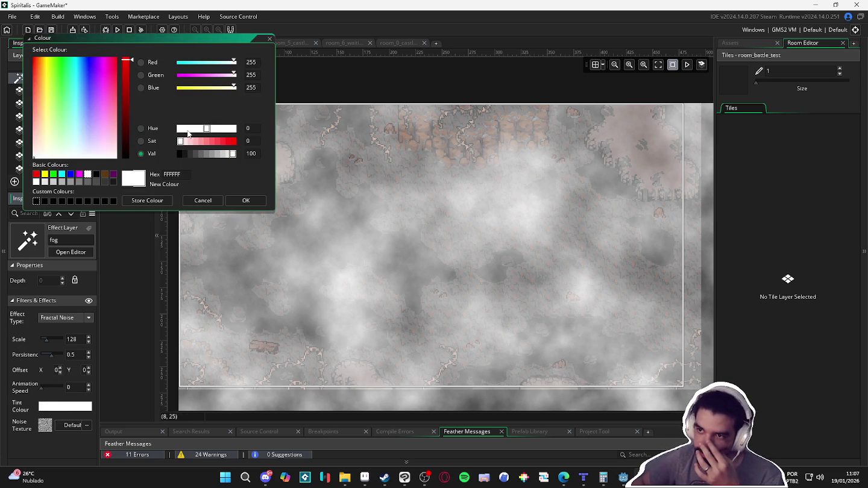
pyautogui.click(141, 128)
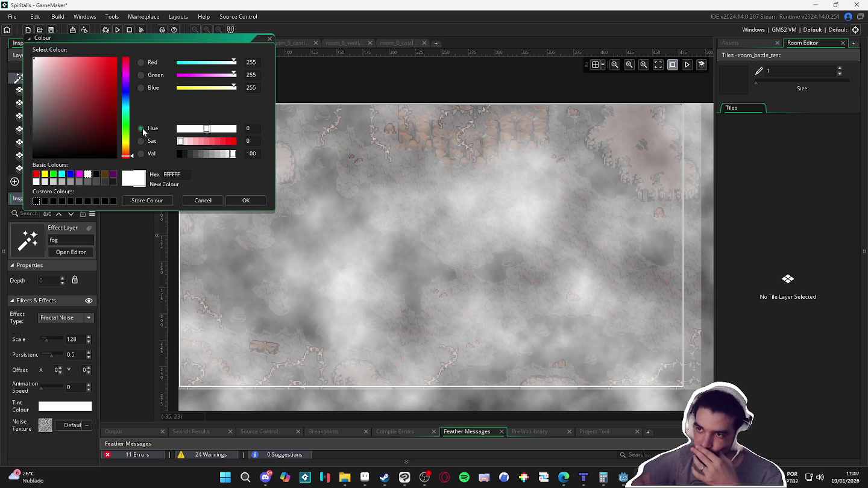
pyautogui.moveTo(194, 154); pyautogui.dragTo(201, 154)
pyautogui.click(244, 200)
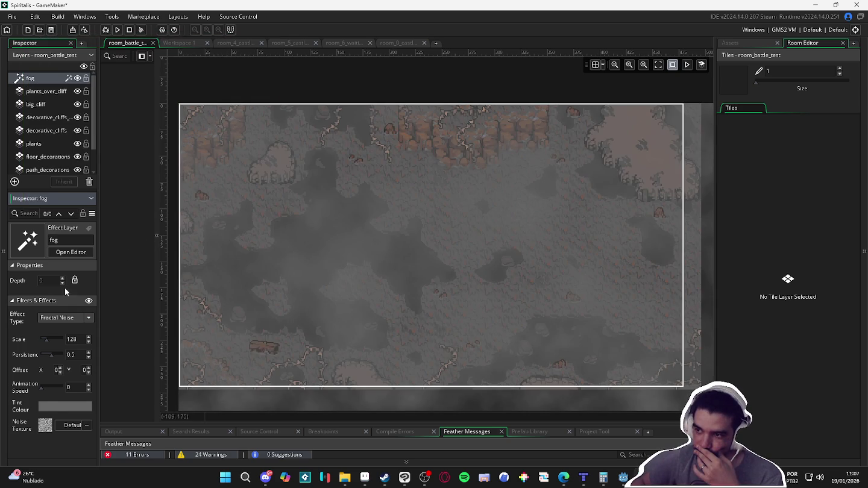
pyautogui.click(50, 406)
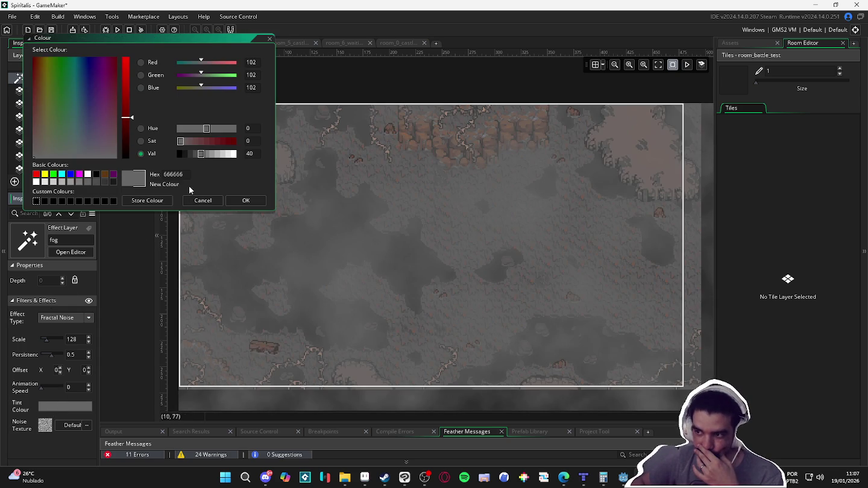
pyautogui.click(231, 202)
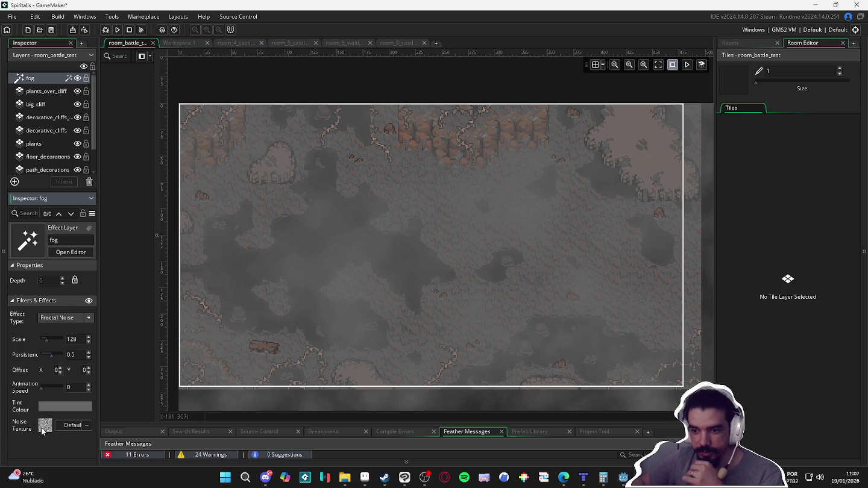
pyautogui.click(42, 82)
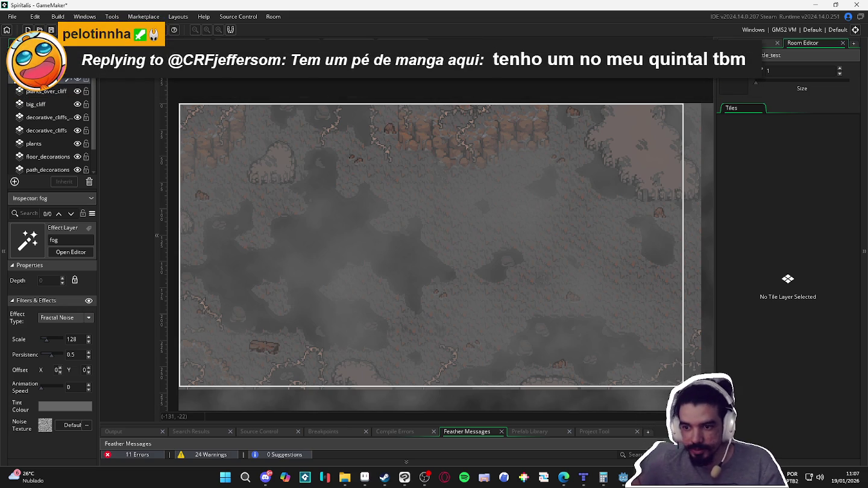
# Step: Widen the properties panel and raise the fog animation speed to 0.3 while playing it
pyautogui.moveTo(100, 332); pyautogui.dragTo(150, 337)
pyautogui.click(61, 381)
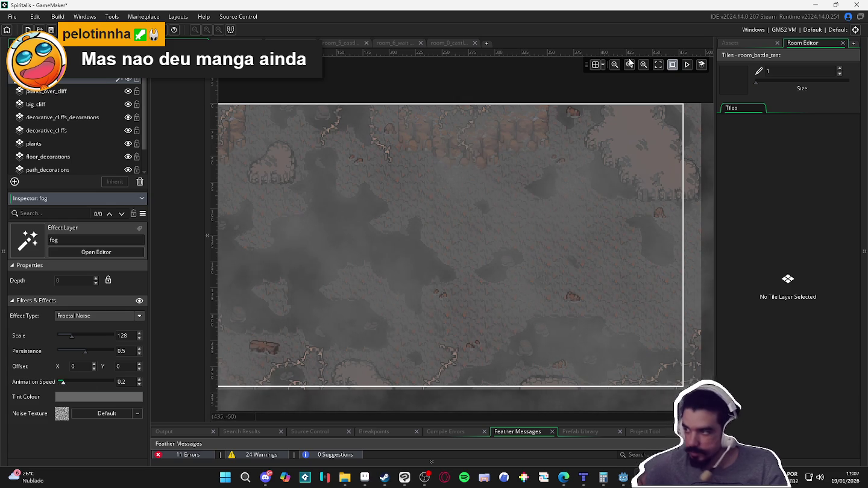
pyautogui.click(686, 65)
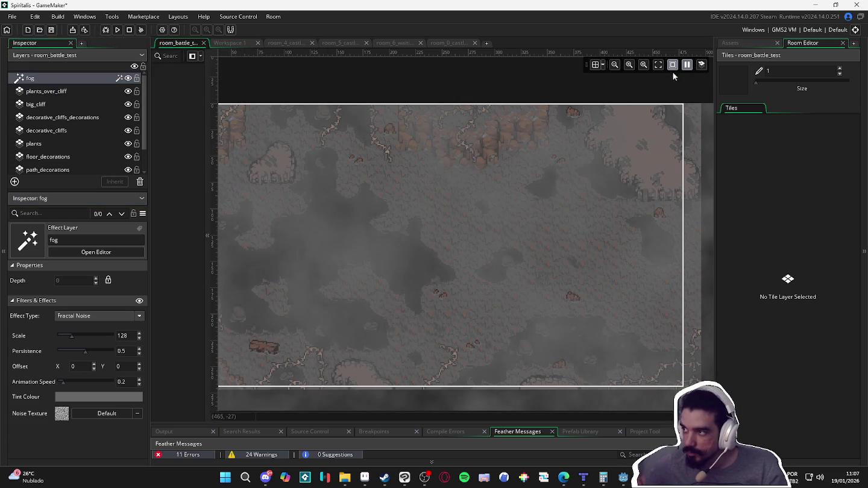
pyautogui.click(61, 381)
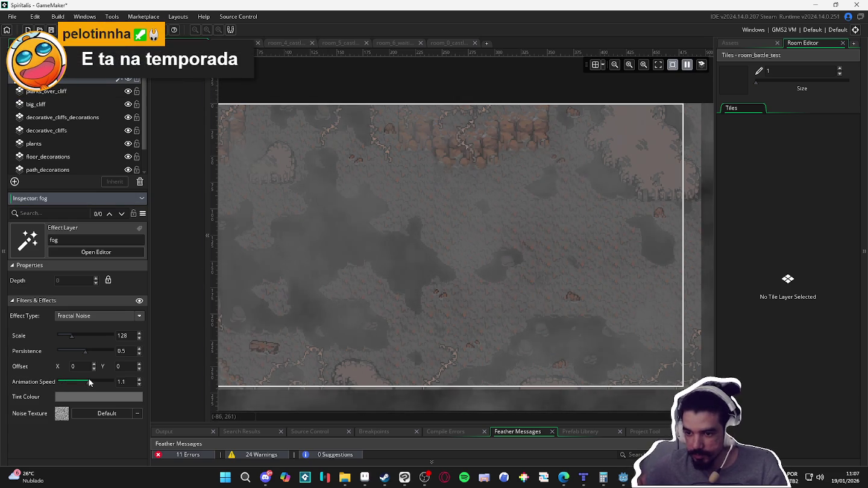
pyautogui.moveTo(88, 379); pyautogui.dragTo(59, 385)
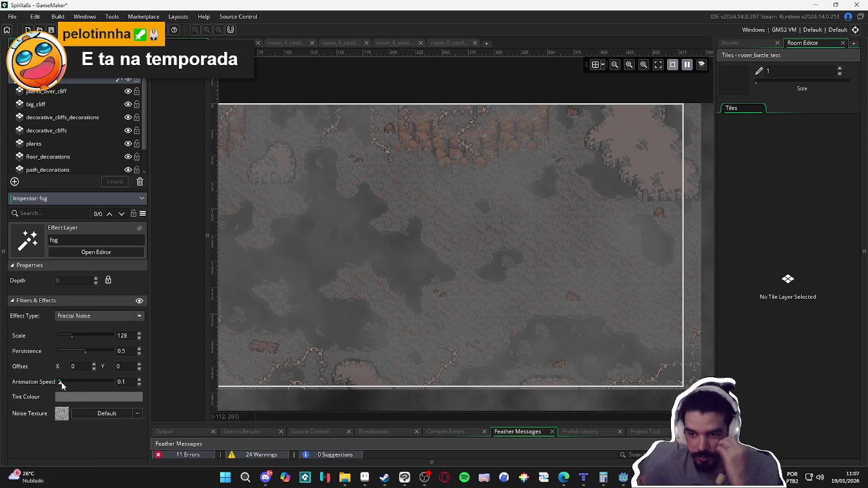
# Step: Enlarge the fog noise scale to 303, then select a tile layer again
pyautogui.moveTo(89, 341); pyautogui.dragTo(91, 339)
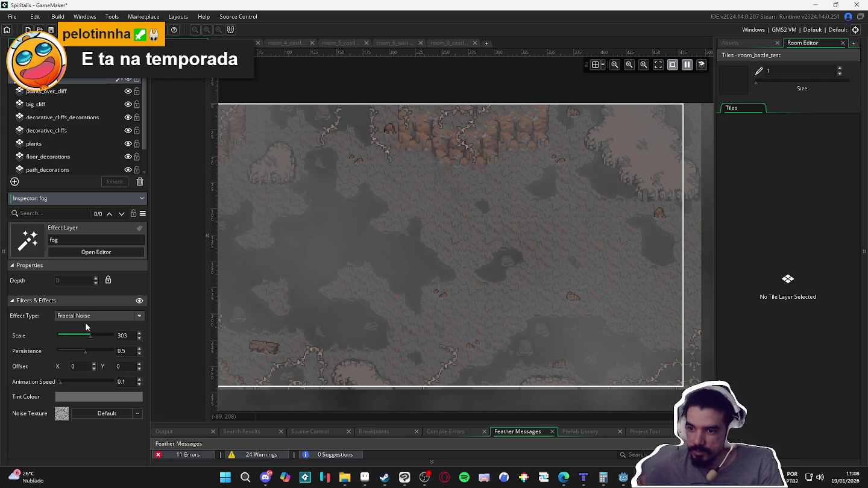
pyautogui.click(78, 87)
pyautogui.scroll(-1, 86, 91)
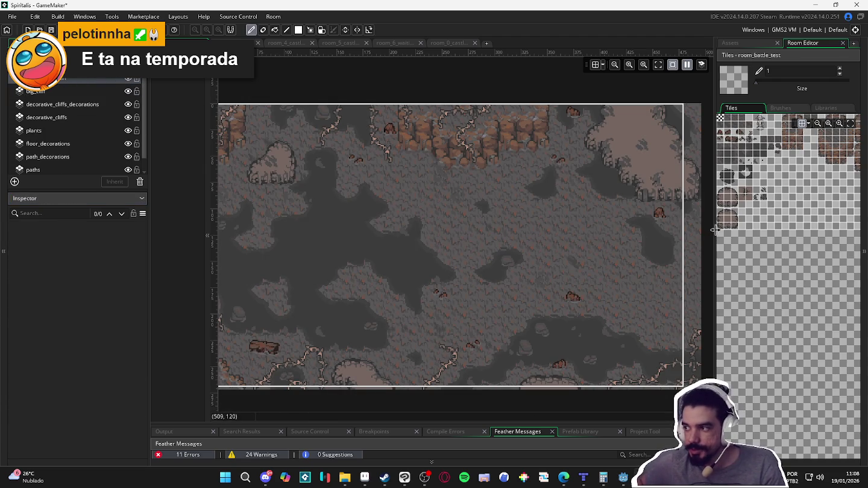
# Step: Narrow the tile panel and lengthen the Layers list to show every layer down to floor
pyautogui.moveTo(714, 230); pyautogui.dragTo(772, 230)
pyautogui.scroll(2, 547, 216)
pyautogui.scroll(-1, 416, 197)
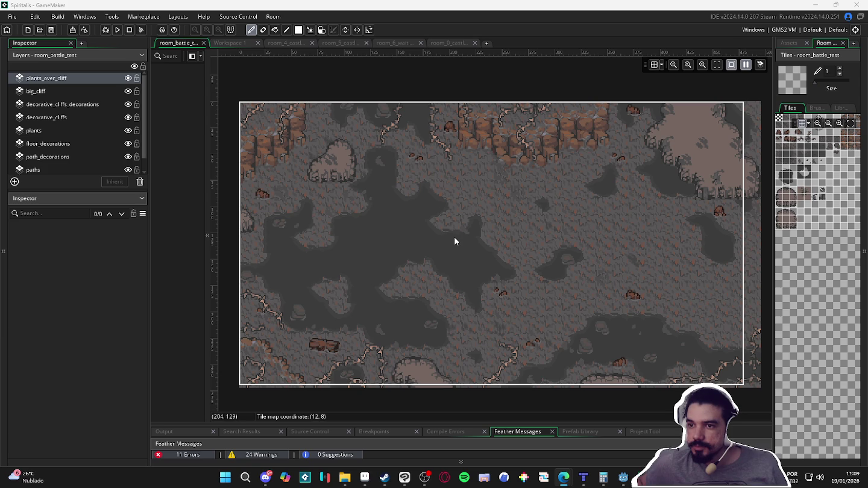
pyautogui.scroll(-1, 70, 134)
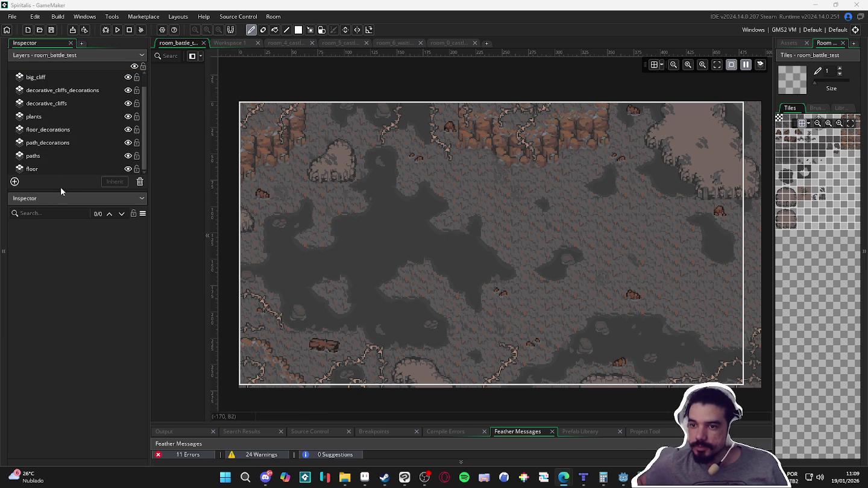
pyautogui.moveTo(71, 190)
pyautogui.mouseDown()
pyautogui.moveTo(60, 280)
pyautogui.moveTo(61, 226)
pyautogui.mouseUp()
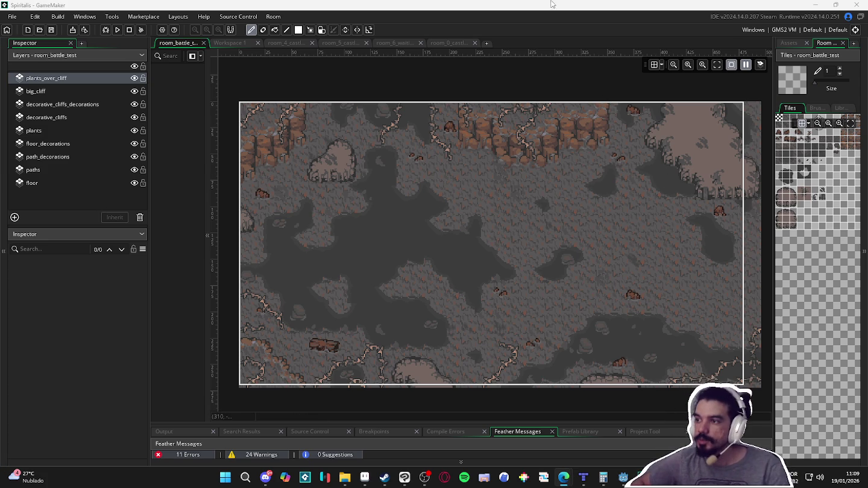
# Step: Re-centre the room view and bring up the Asset Browser
pyautogui.click(603, 478)
pyautogui.click(717, 98)
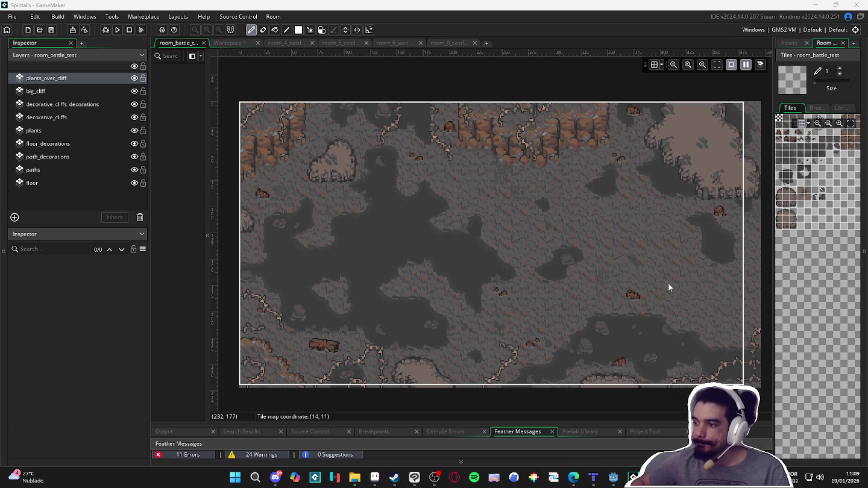
pyautogui.moveTo(683, 247); pyautogui.dragTo(650, 247)
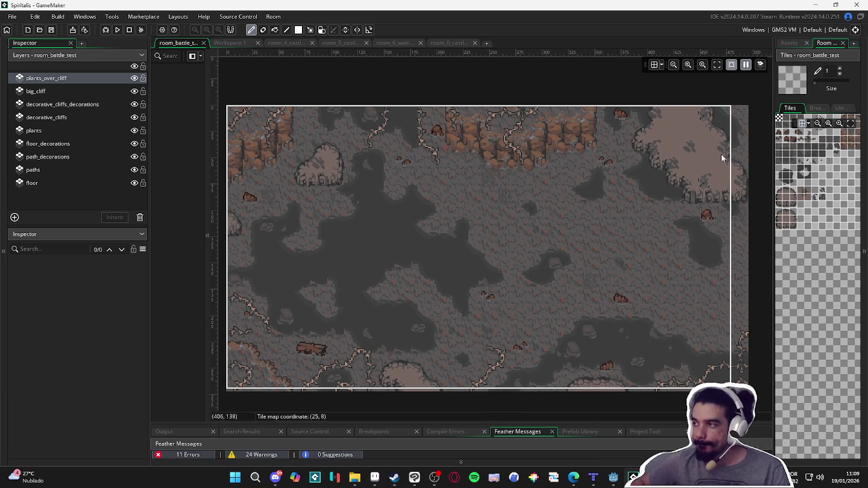
pyautogui.click(787, 44)
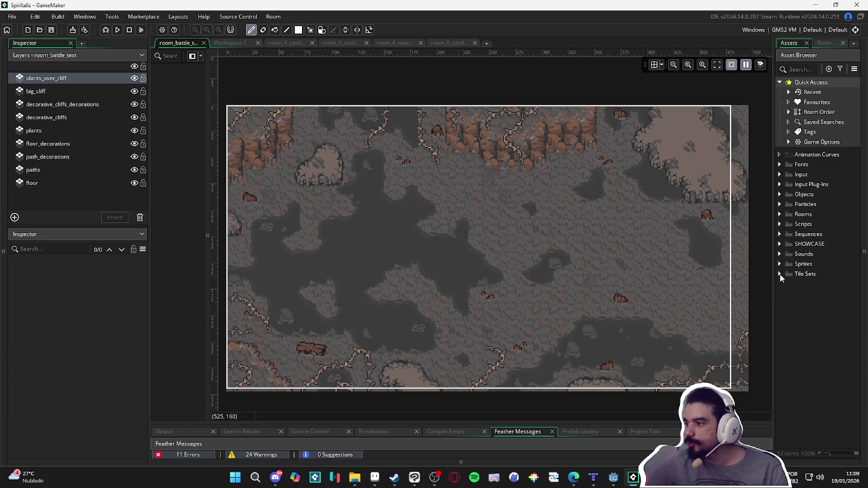
# Step: Expand Particles > field and inspect part_fire_candelabrum, part_fire, part_ethereal and part_armors
pyautogui.click(780, 204)
pyautogui.click(787, 214)
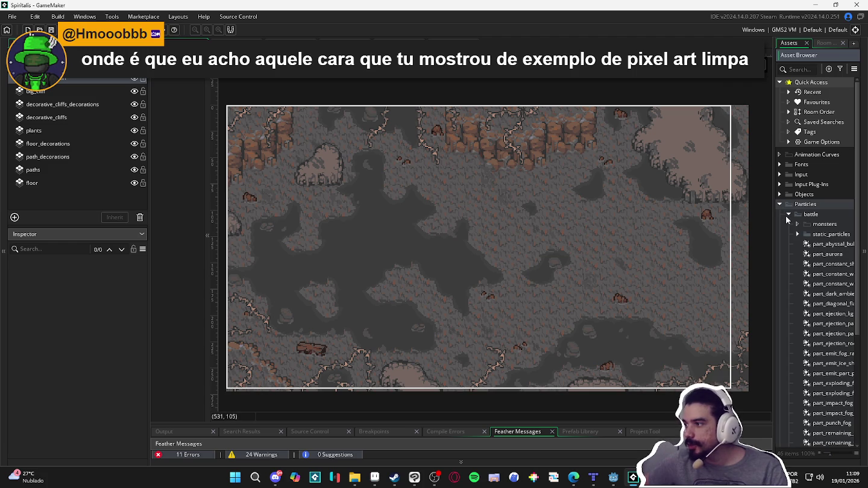
pyautogui.click(787, 214)
pyautogui.click(789, 224)
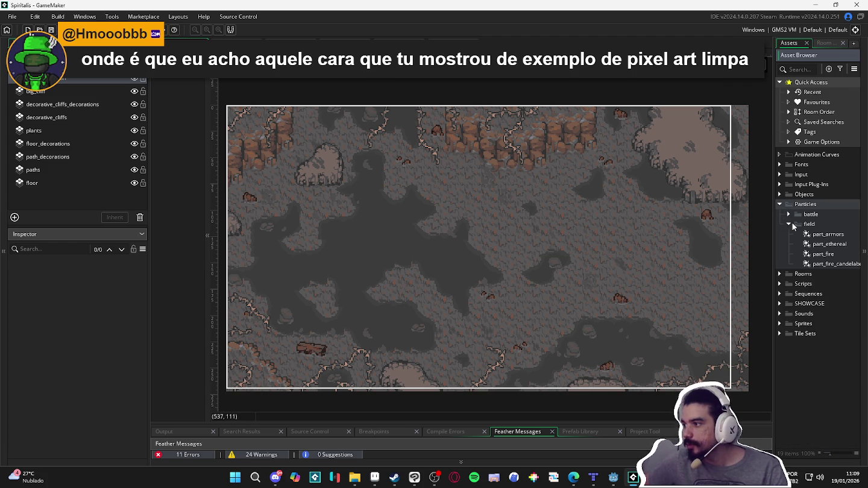
pyautogui.moveTo(775, 253); pyautogui.dragTo(756, 253)
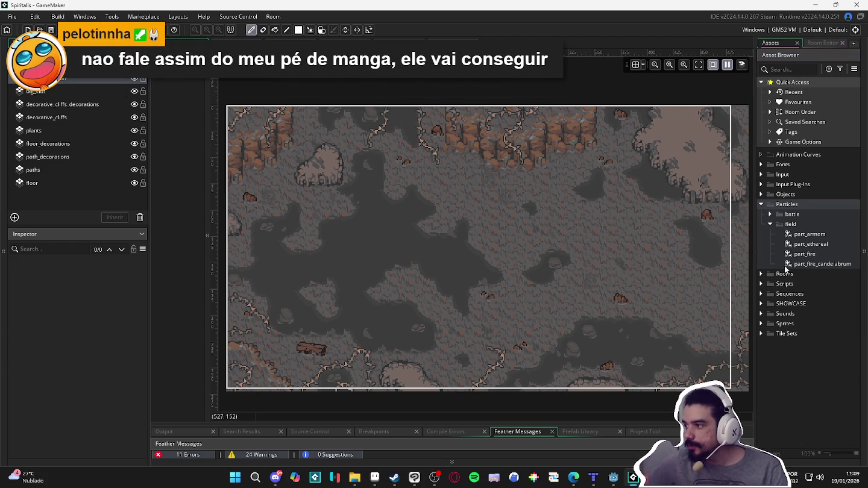
pyautogui.click(794, 264)
pyautogui.click(808, 254)
pyautogui.click(818, 244)
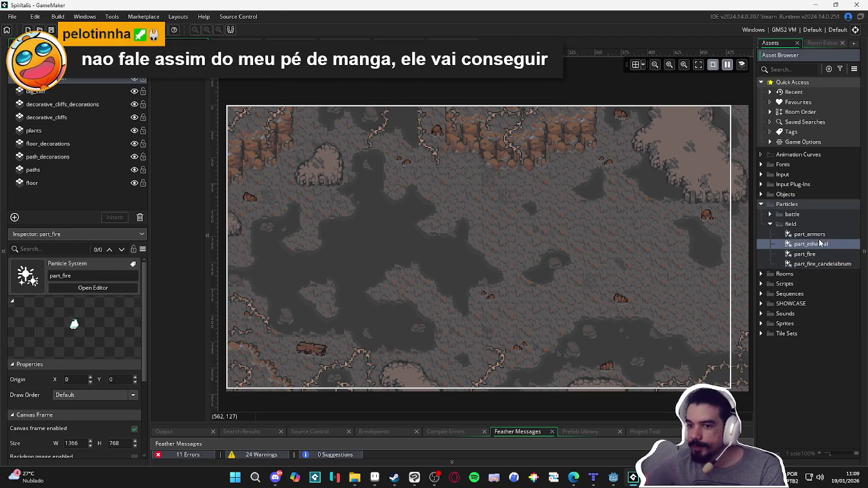
pyautogui.click(819, 233)
# Step: Expand the battle folder and preview each particle system, from part_abyssal_bubble down to part_fire
pyautogui.click(770, 214)
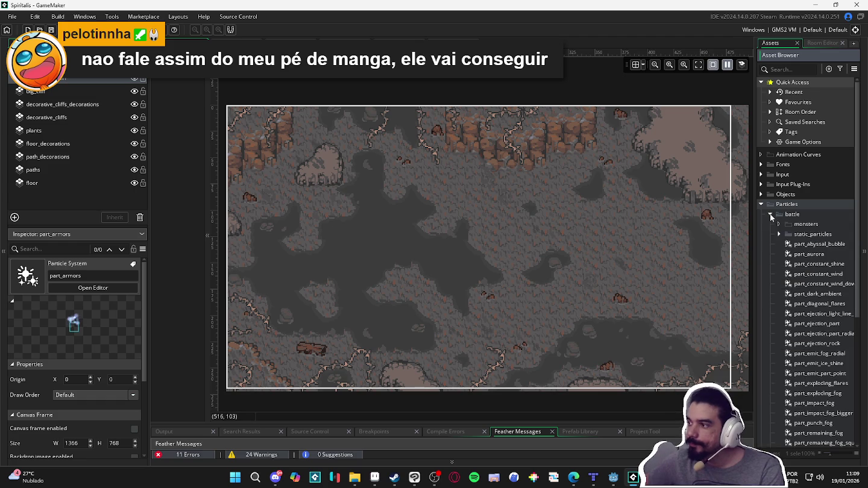
pyautogui.click(810, 243)
pyautogui.click(801, 265)
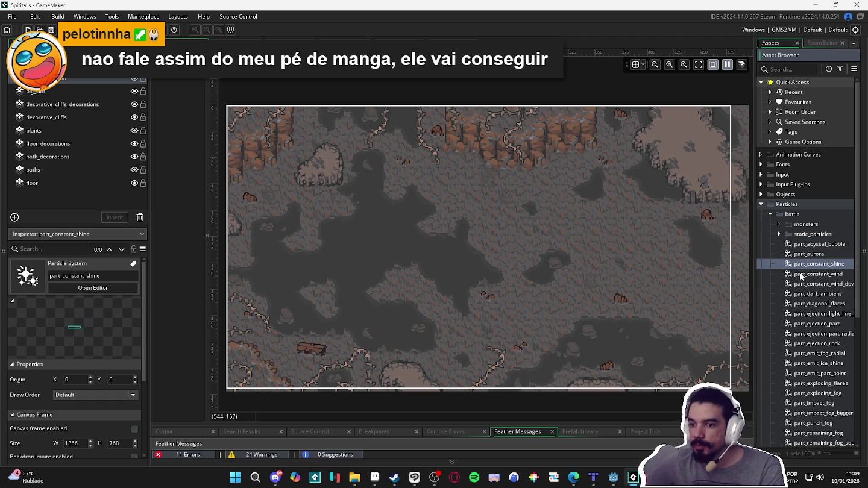
pyautogui.click(802, 276)
pyautogui.click(805, 285)
pyautogui.click(801, 304)
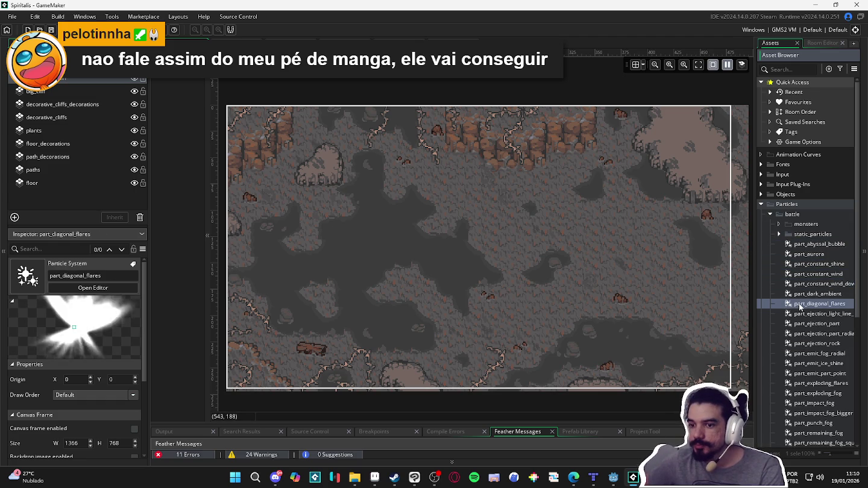
pyautogui.press('Down')
pyautogui.press('Down')
pyautogui.press('Down')
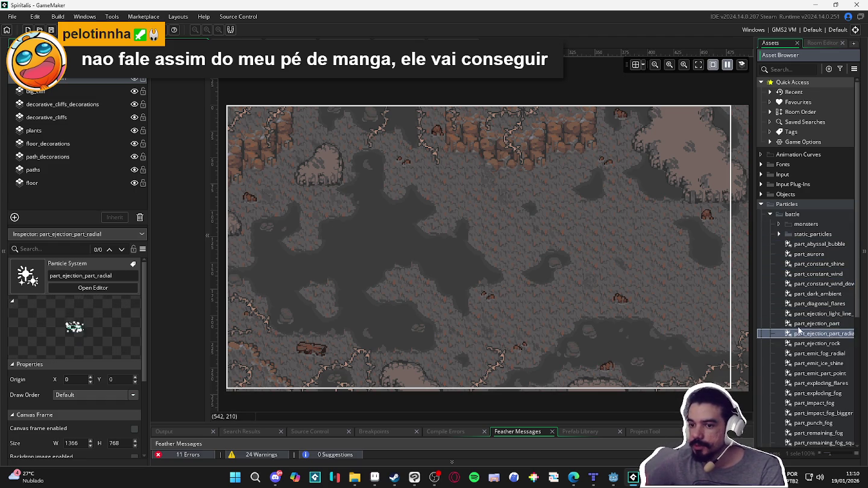
pyautogui.press('Down')
pyautogui.press('Down')
pyautogui.press('Down')
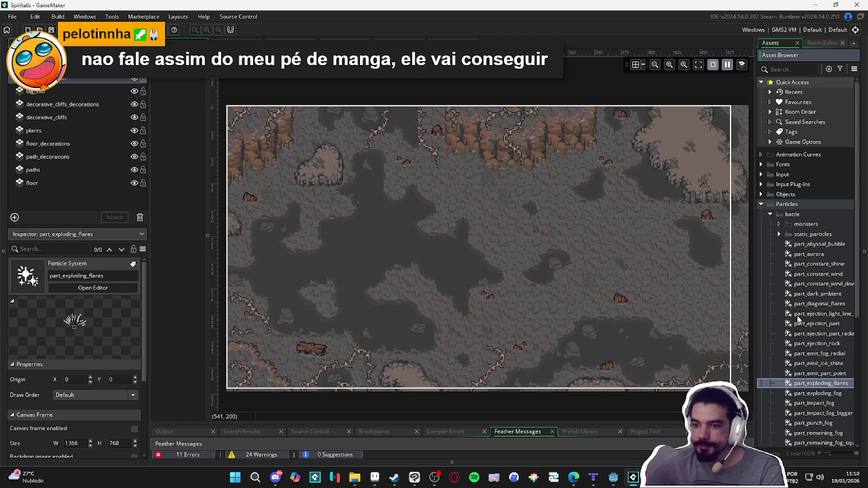
pyautogui.press('Down')
pyautogui.press('Down')
pyautogui.press('Down')
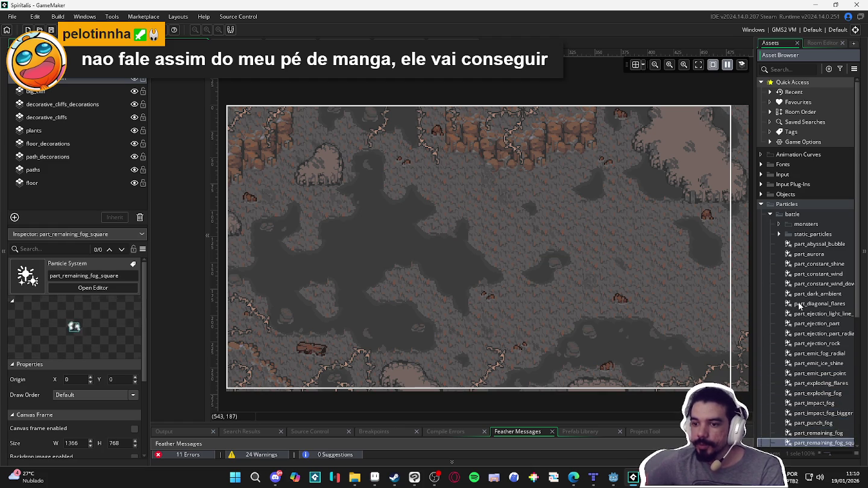
pyautogui.press('Down')
pyautogui.press('Down')
pyautogui.press('Down')
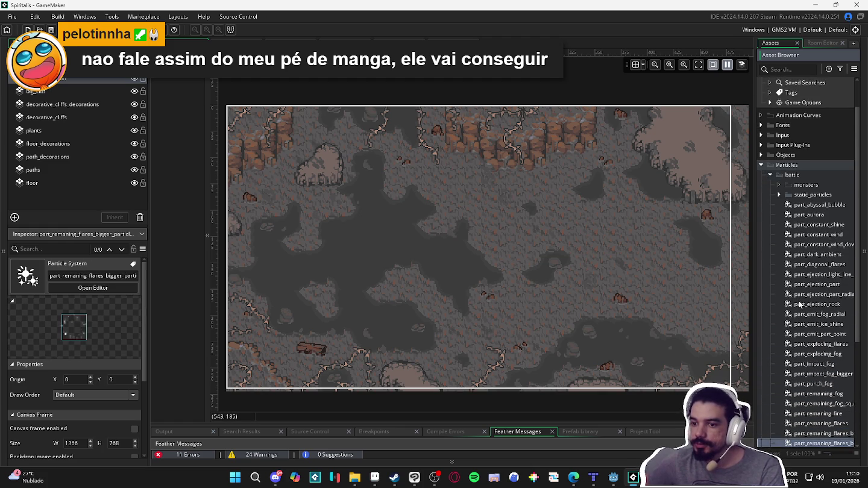
pyautogui.press('Down')
pyautogui.press('Down')
pyautogui.press('Down')
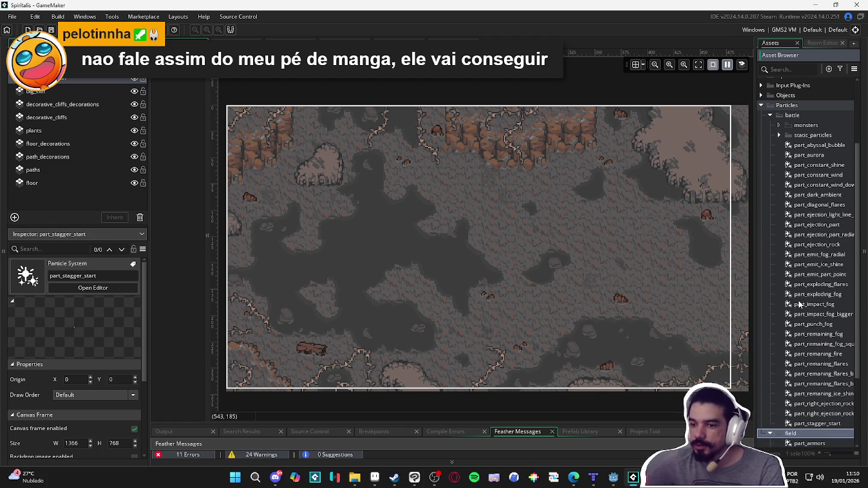
pyautogui.press('Down')
pyautogui.press('Down')
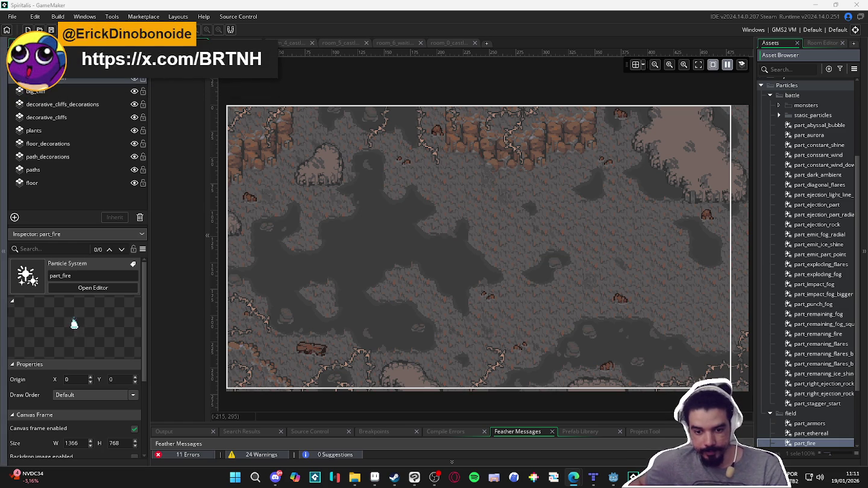
# Step: Bring Aseprite to the front showing the empty spr_camera_boundaries.png sprite
pyautogui.moveTo(380, 481)
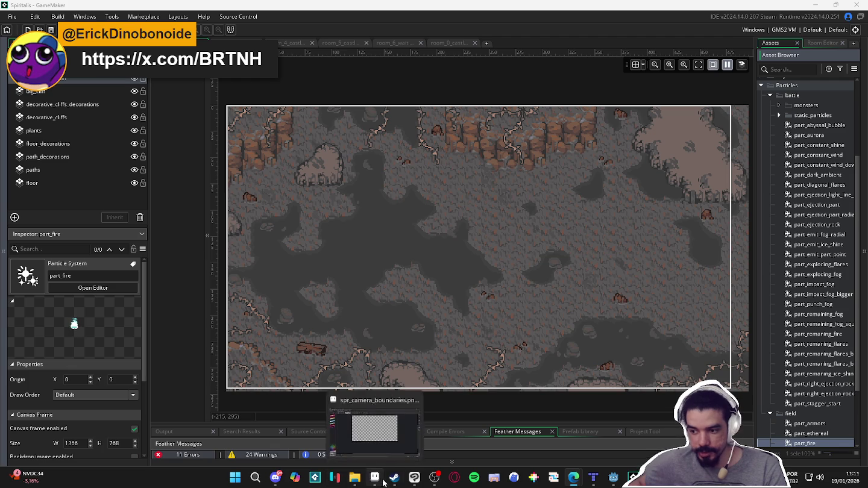
pyautogui.moveTo(593, 477)
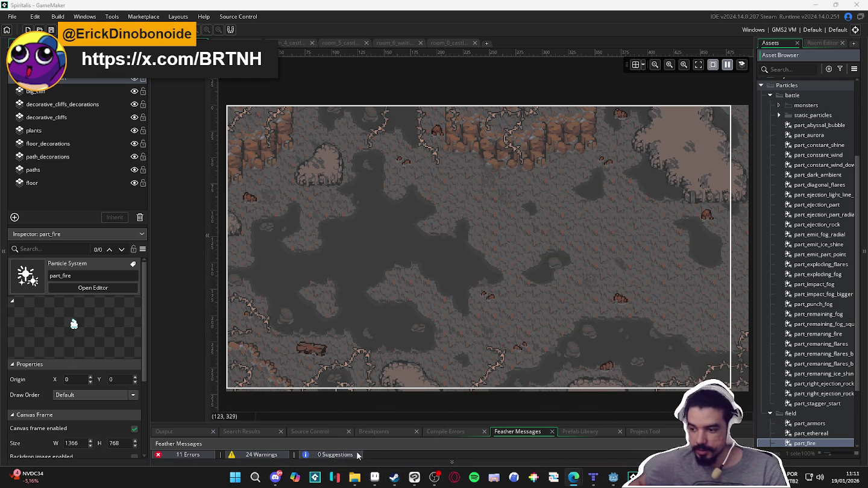
pyautogui.click(379, 479)
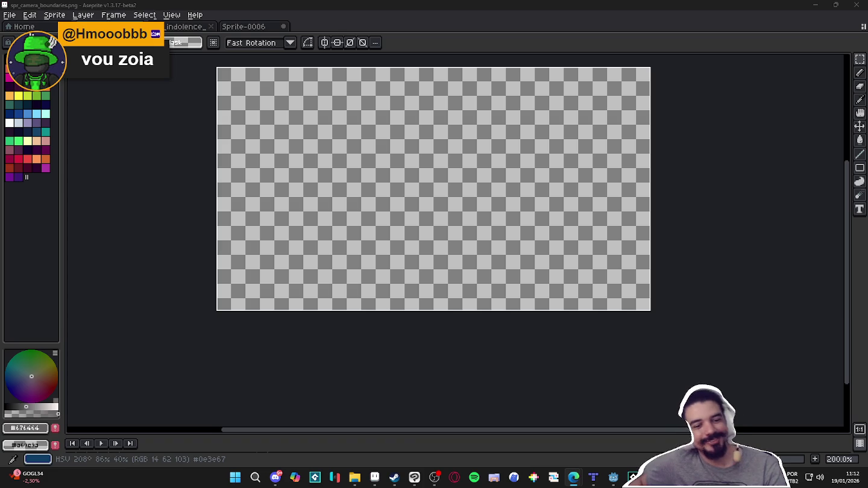
pyautogui.hotkey('alt', 'Tab')
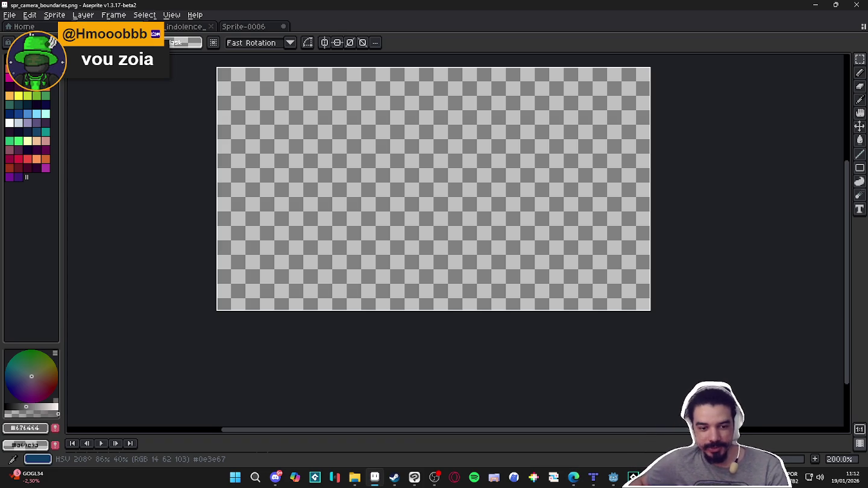
pyautogui.hotkey('alt', 'Tab')
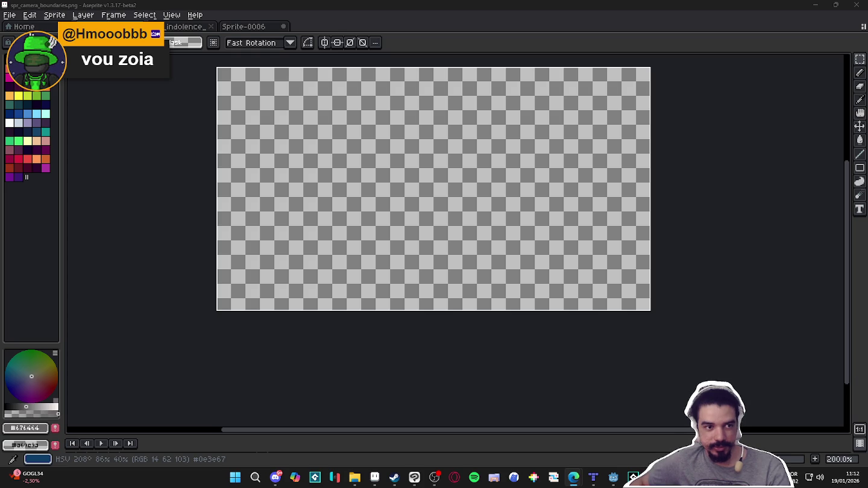
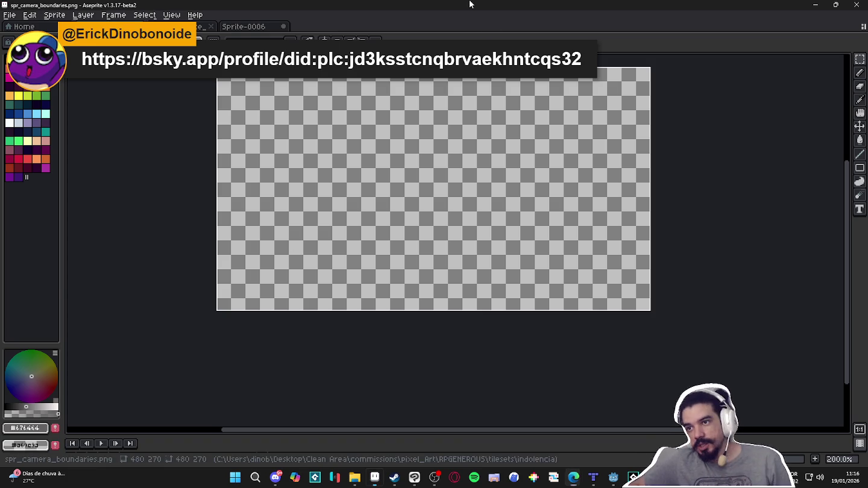
# Step: Bring the Sprite-0006 rock sprites document to the front in Aseprite after briefly checking GameMaker
pyautogui.scroll(1, 342, 283)
pyautogui.scroll(-1, 341, 282)
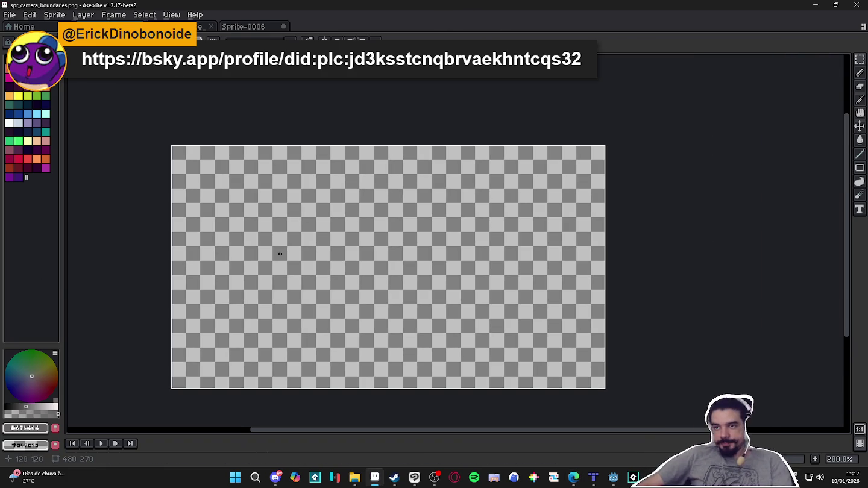
pyautogui.click(203, 26)
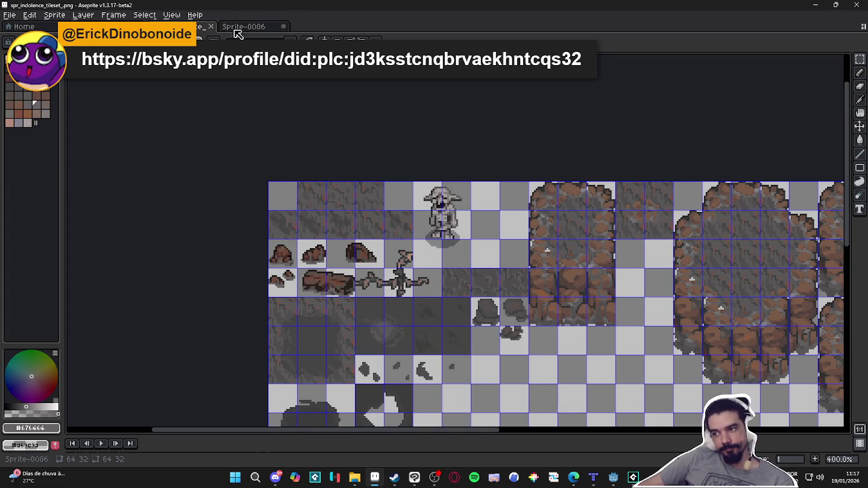
pyautogui.click(241, 28)
pyautogui.hotkey('alt', 'Tab')
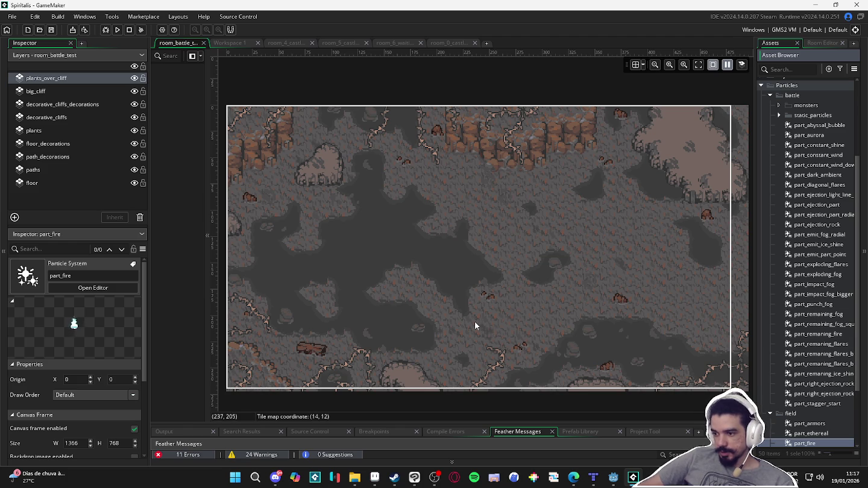
pyautogui.click(374, 478)
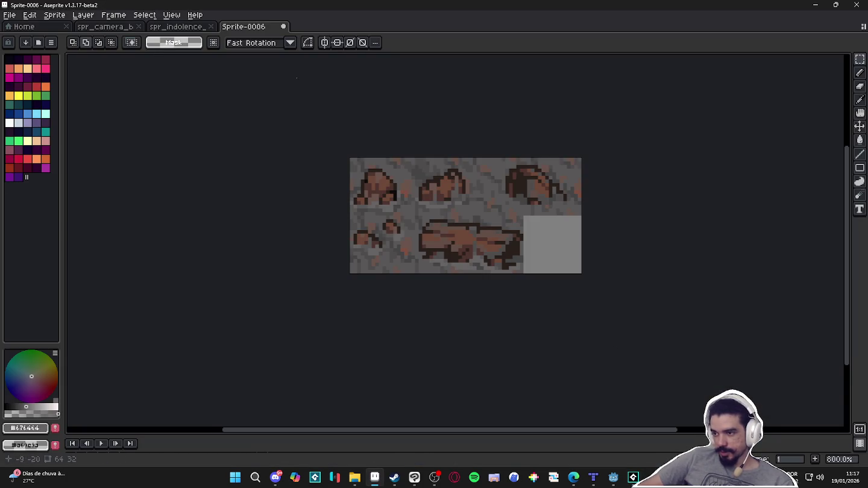
# Step: Flip between the indolence tileset and Sprite-0006 documents, then cycle through the other open files
pyautogui.click(174, 27)
pyautogui.click(259, 28)
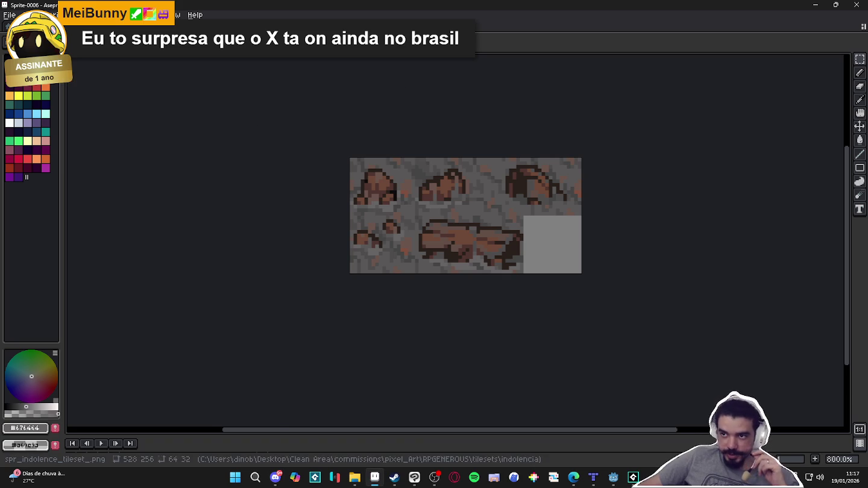
pyautogui.hotkey('ctrl', 'Tab')
pyautogui.hotkey('ctrl', 'Tab')
pyautogui.hotkey('ctrl', 'Tab')
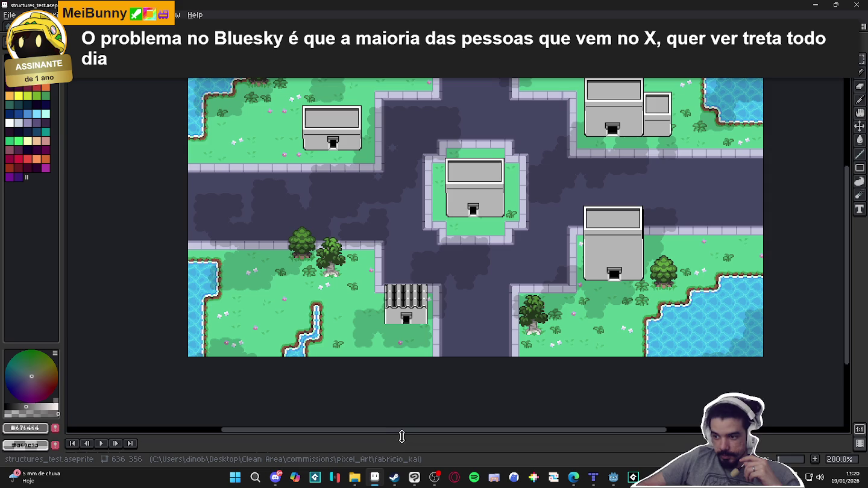
# Step: Enlarge the structures_test timeline to show Layer 1 and Layer 2, then switch to Tiled
pyautogui.moveTo(399, 436); pyautogui.dragTo(399, 372)
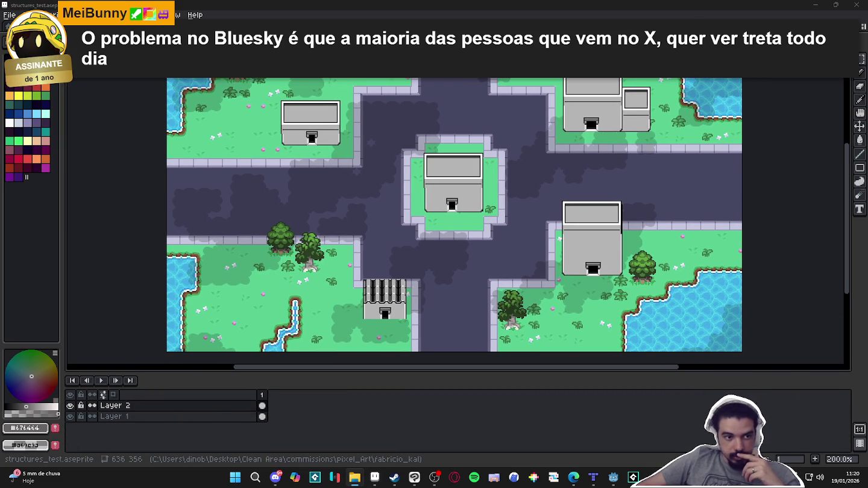
pyautogui.hotkey('alt', 'Tab')
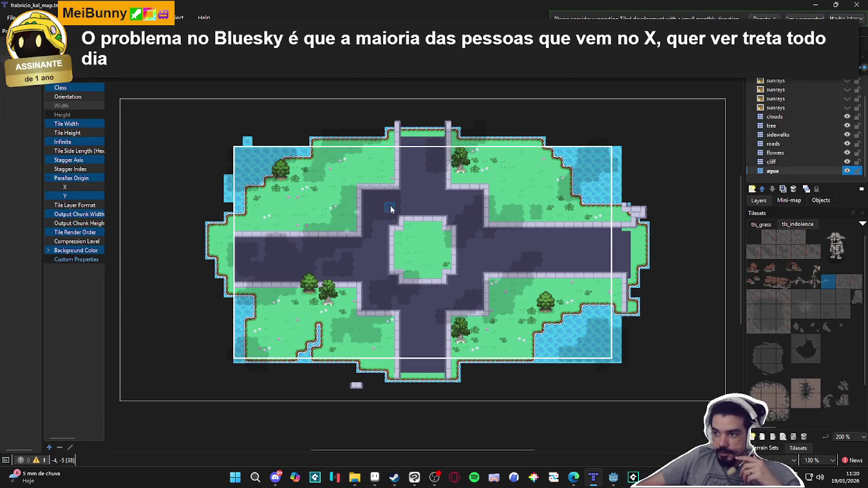
# Step: Show Tiled's terrain sets and inspect the TILESET and grass sets (grass, clouds, sidewalk)
pyautogui.click(770, 449)
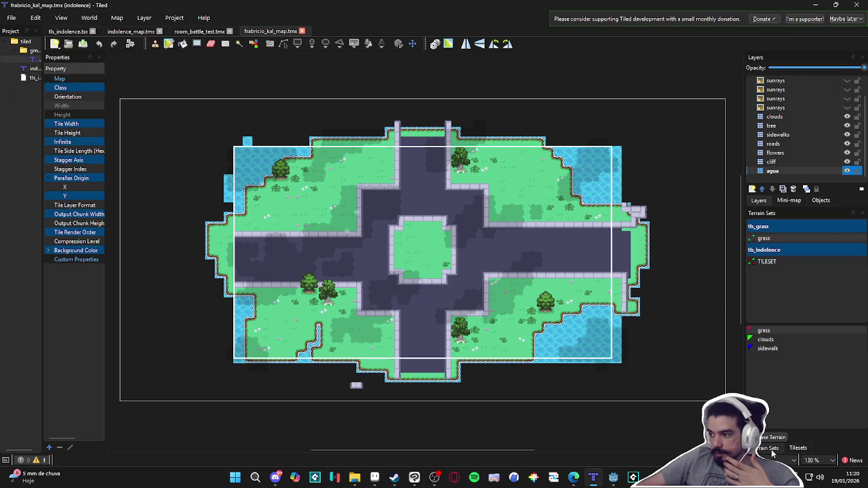
pyautogui.click(765, 261)
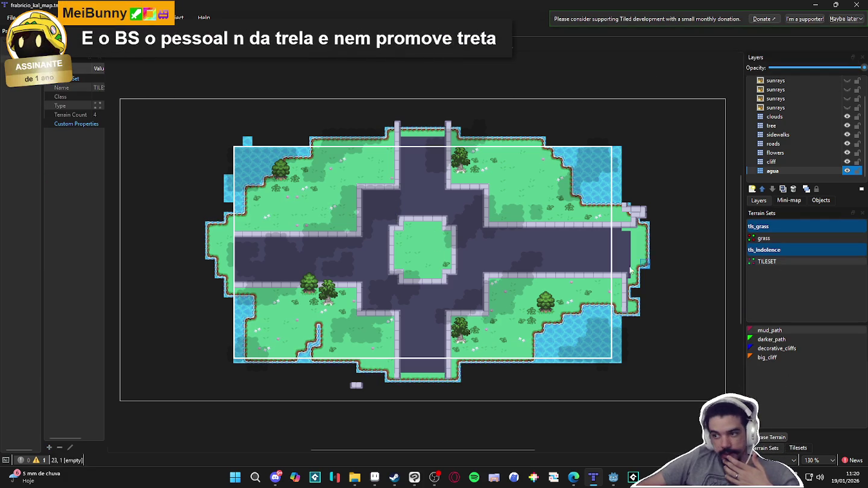
pyautogui.click(778, 239)
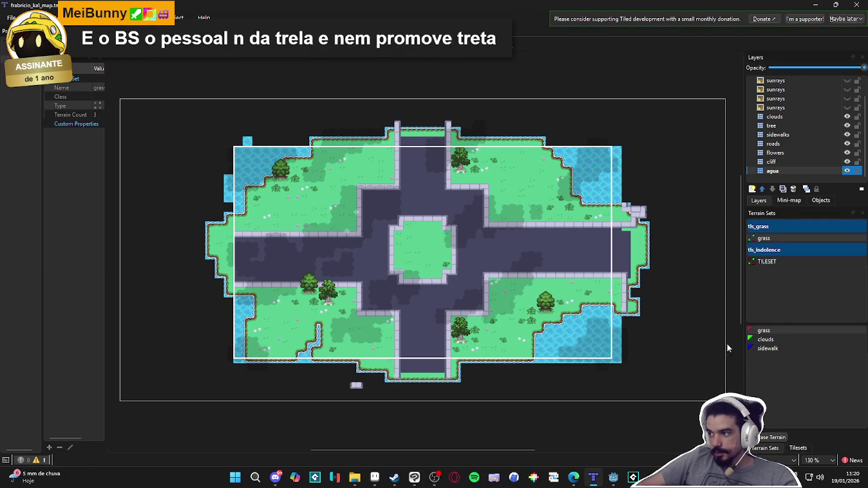
pyautogui.scroll(2, 393, 280)
pyautogui.scroll(-2, 489, 280)
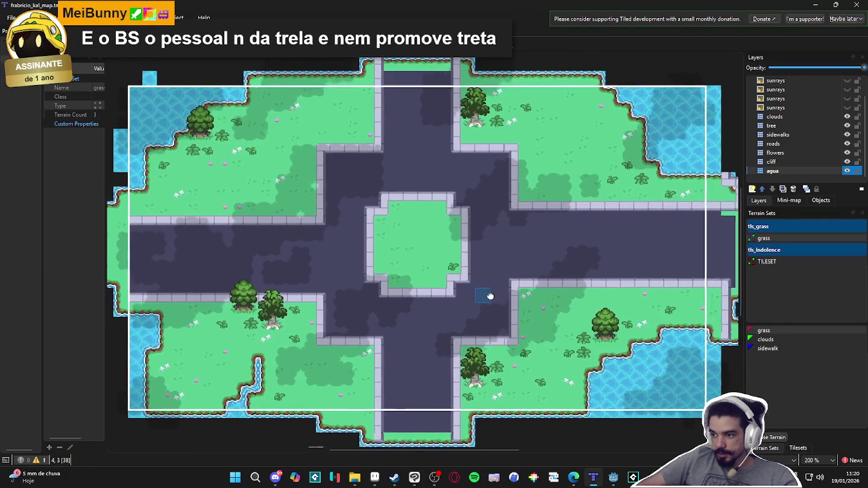
pyautogui.moveTo(488, 292); pyautogui.dragTo(500, 306)
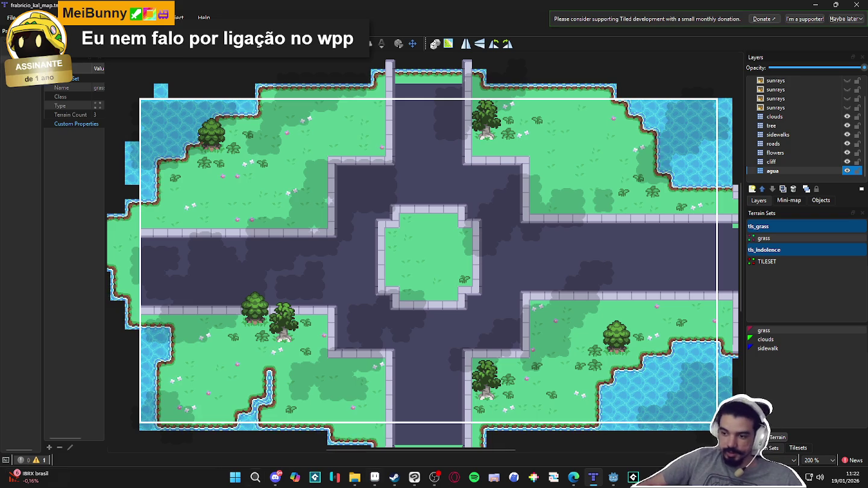
pyautogui.click(255, 477)
# Step: Return to Aseprite to review the structures_test town map, then minimize it
pyautogui.press('Escape')
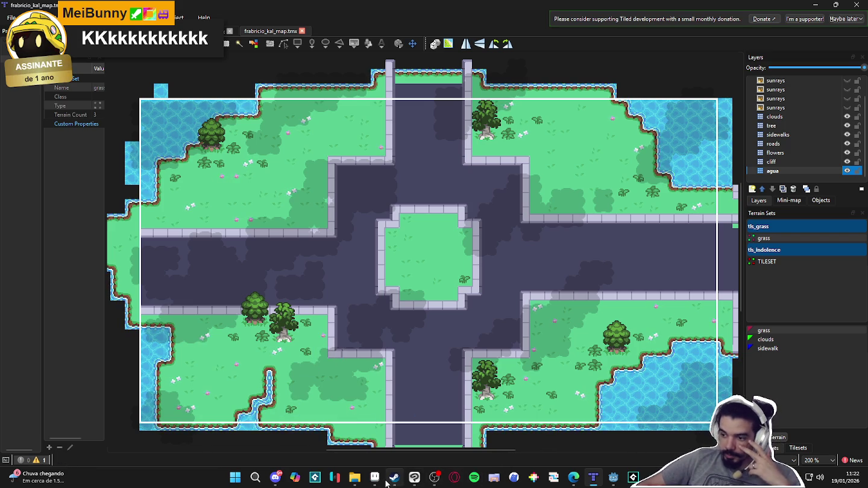
pyautogui.click(376, 479)
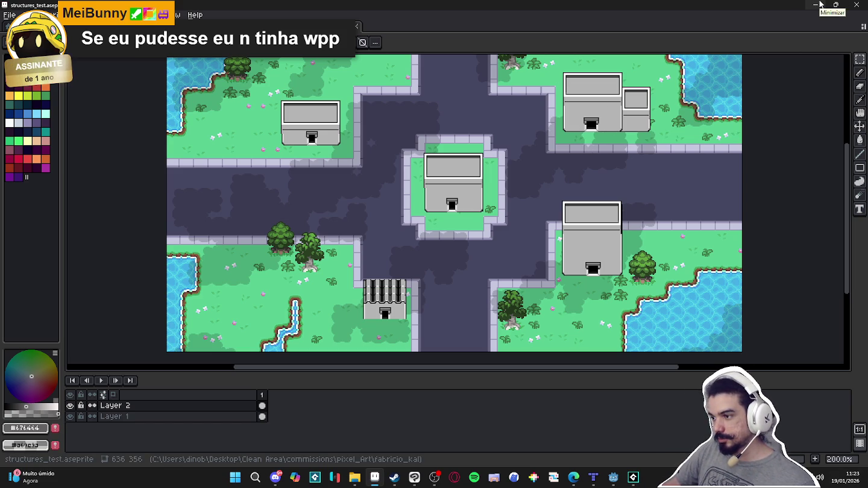
pyautogui.click(820, 5)
# Step: Minimize Tiled, GameMaker and Godot and close the running game window to reach the desktop
pyautogui.click(819, 4)
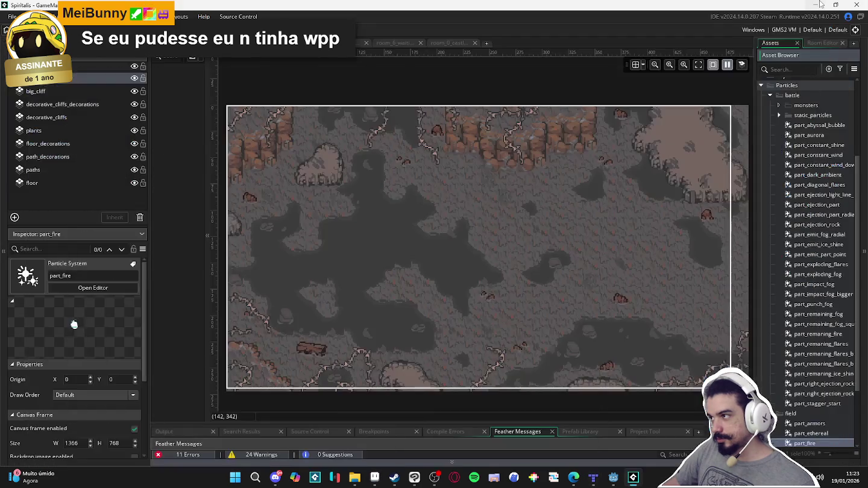
pyautogui.click(819, 5)
pyautogui.click(831, 7)
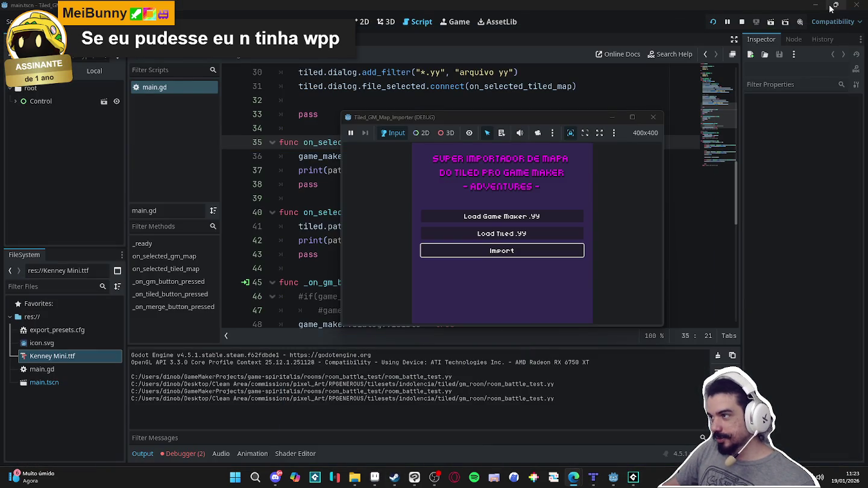
pyautogui.click(655, 116)
pyautogui.click(815, 5)
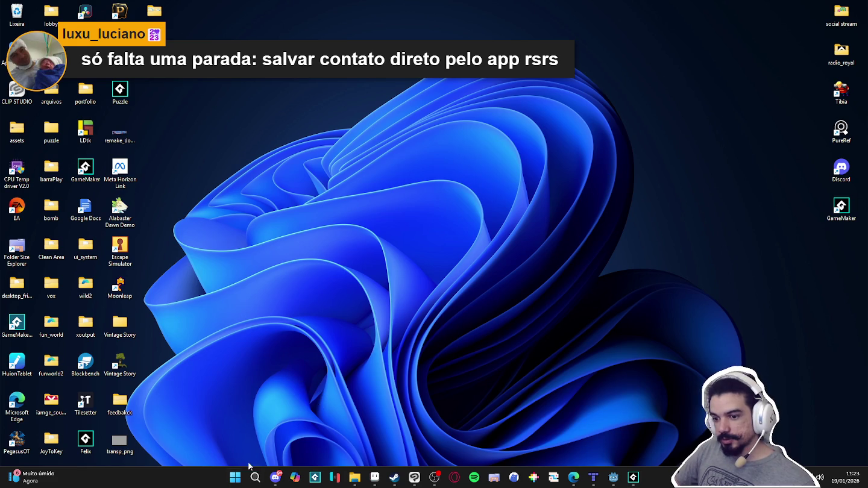
# Step: Search for 'tapioca', then browse Documents and select the PyxelEdit0.2.22c folder
pyautogui.click(239, 480)
pyautogui.write('tapioca')
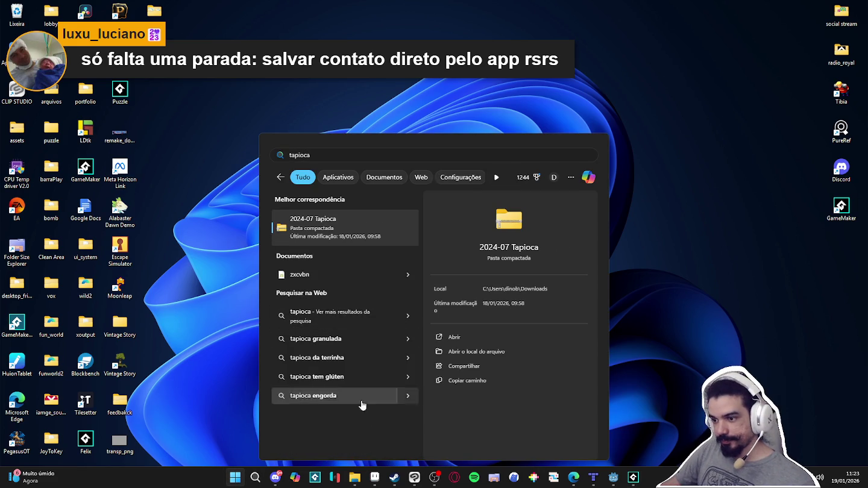
pyautogui.press('Return')
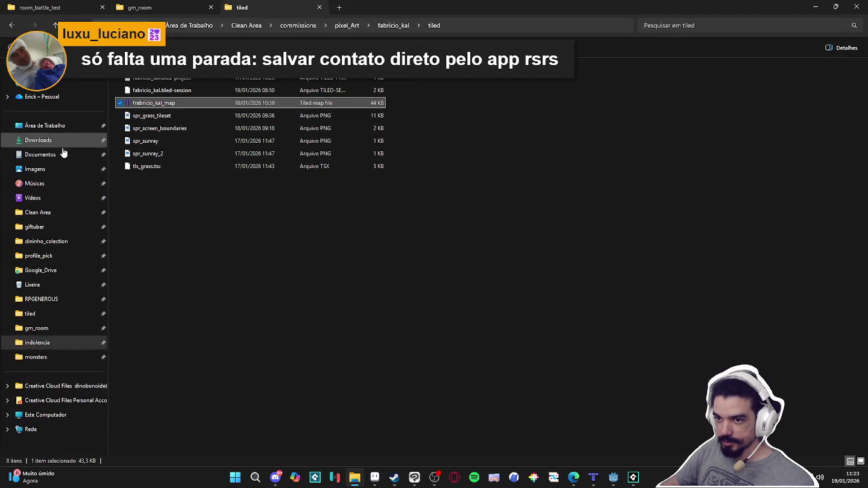
pyautogui.click(61, 154)
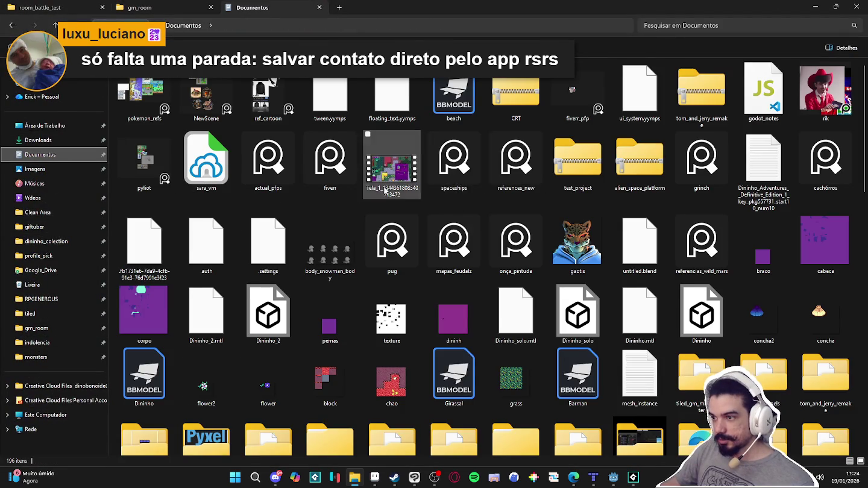
pyautogui.scroll(-3, 396, 190)
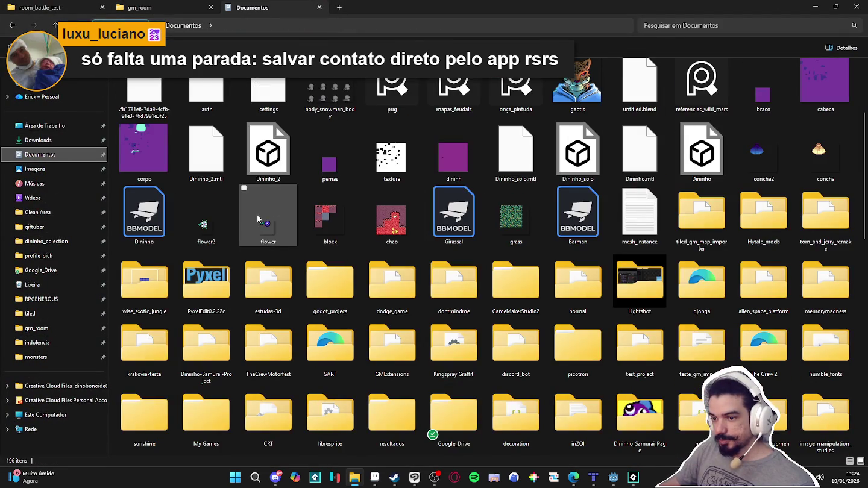
pyautogui.click(224, 288)
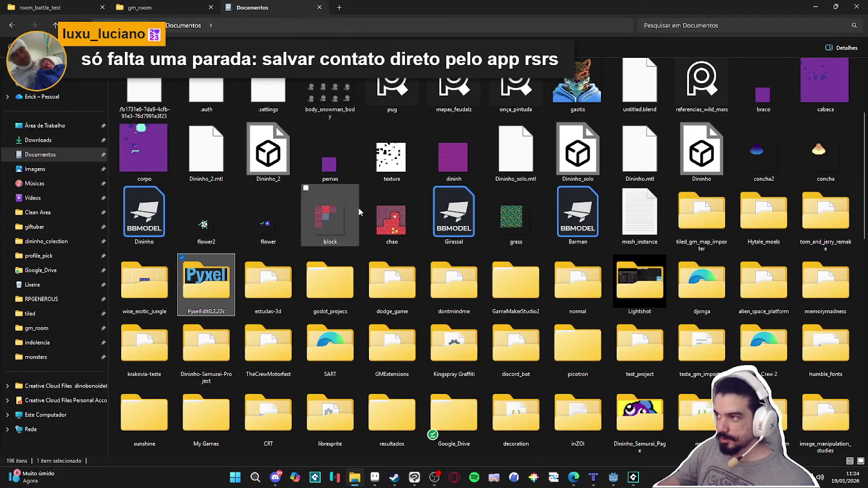
# Step: Search 'bashe', open the pixel_basher folder and launch PixelBash2
pyautogui.click(236, 479)
pyautogui.write('bas')
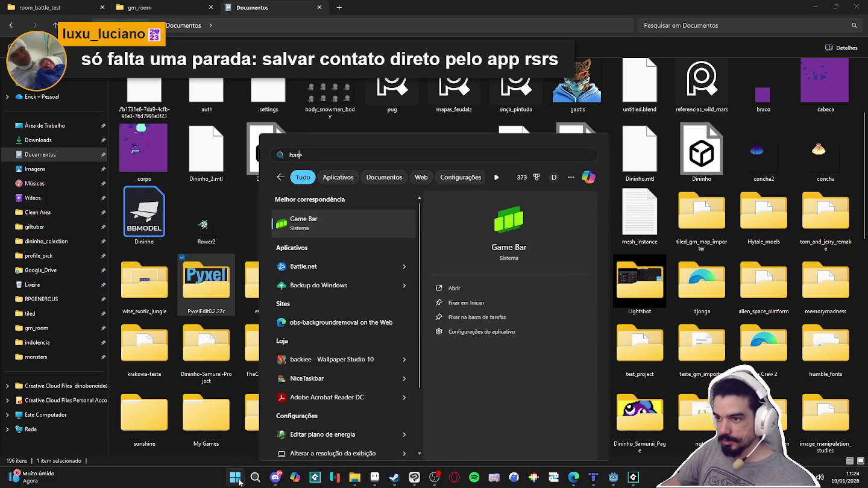
pyautogui.write('he')
pyautogui.click(327, 240)
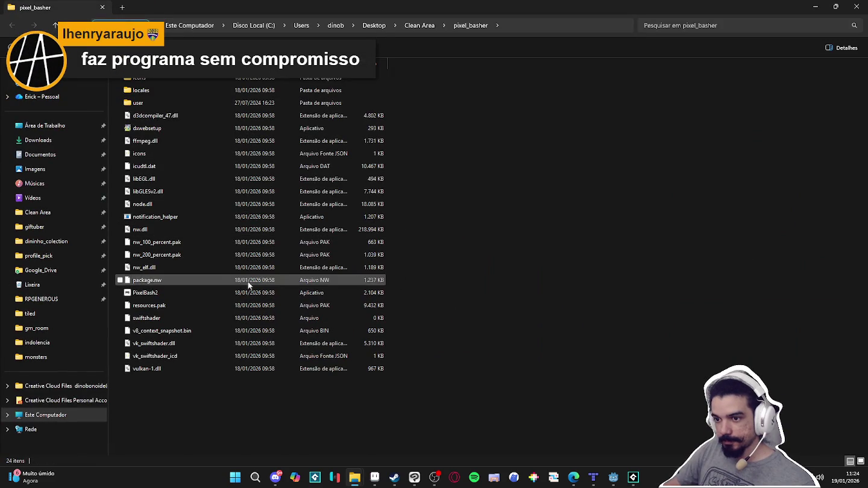
pyautogui.doubleClick(211, 291)
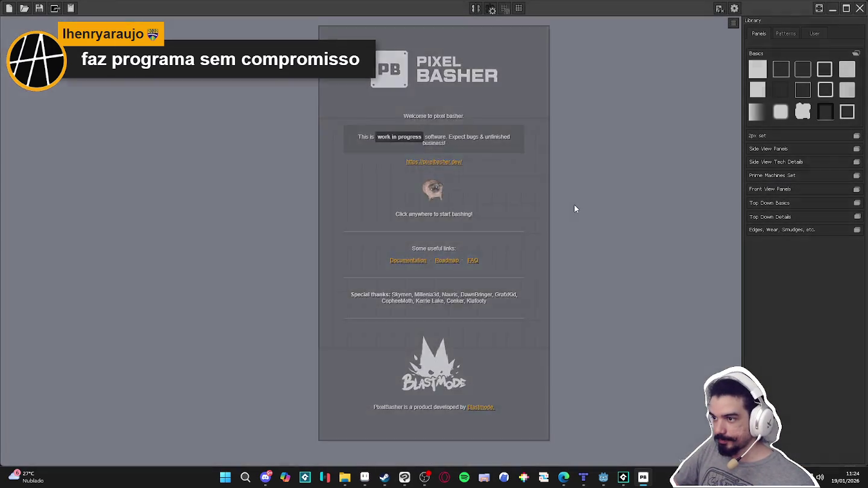
# Step: Dismiss Pixel Basher's welcome screen to get an empty grid canvas
pyautogui.click(575, 205)
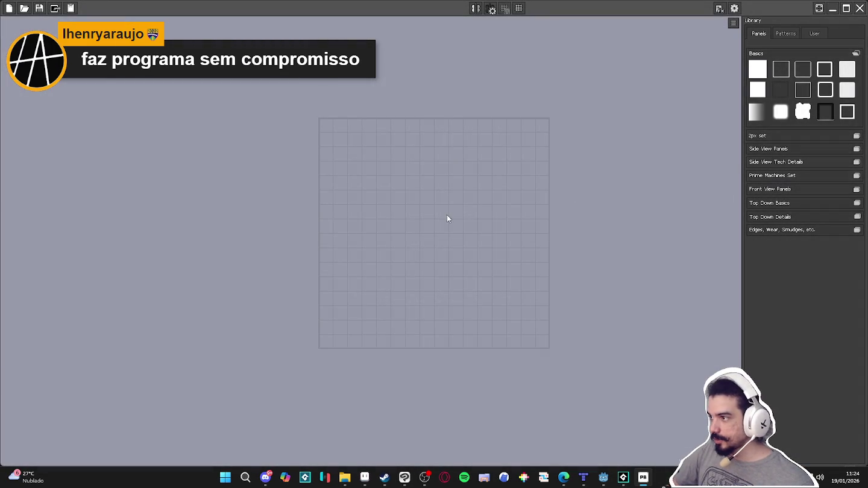
# Step: Set the canvas grid to 16 in Global Settings and expand the Top Down Basics tile set
pyautogui.scroll(3, 428, 223)
pyautogui.scroll(-3, 434, 227)
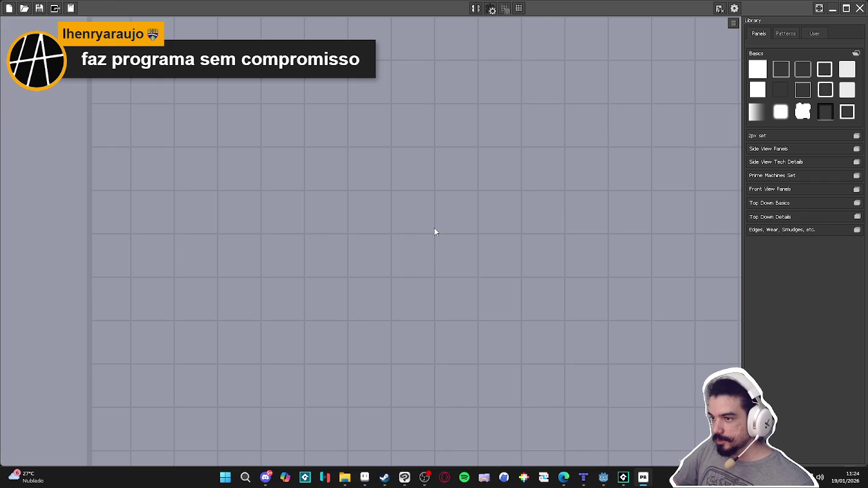
pyautogui.click(734, 9)
pyautogui.doubleClick(722, 32)
pyautogui.write('16')
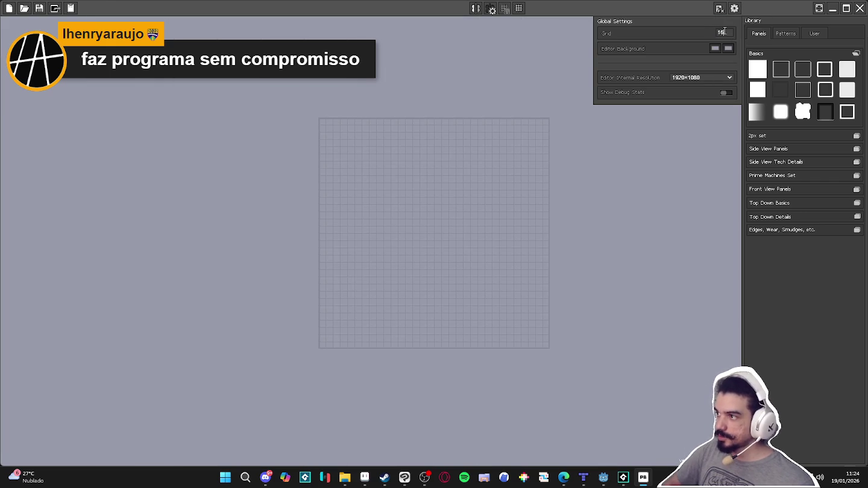
pyautogui.scroll(5, 470, 238)
pyautogui.click(735, 8)
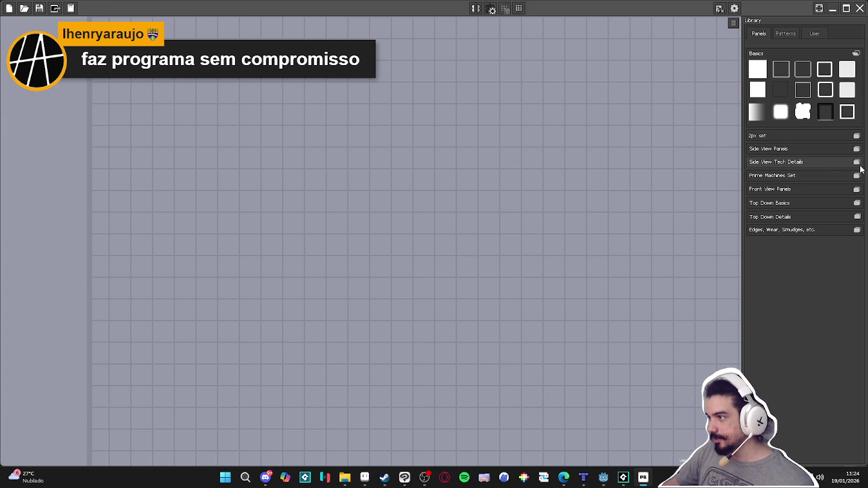
pyautogui.click(844, 203)
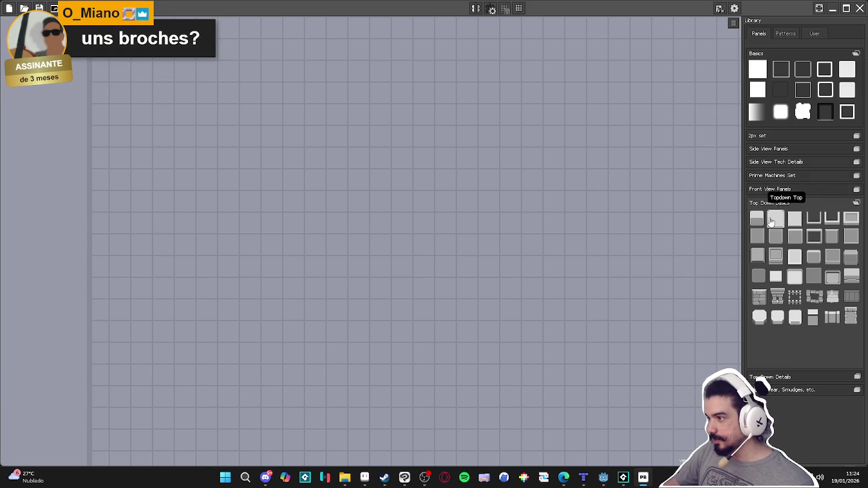
# Step: Place and enlarge a Topdown Bottom building block, adding a Topdown Window Frame door at its bottom centre
pyautogui.moveTo(764, 230); pyautogui.dragTo(388, 252)
pyautogui.moveTo(448, 288); pyautogui.dragTo(463, 305)
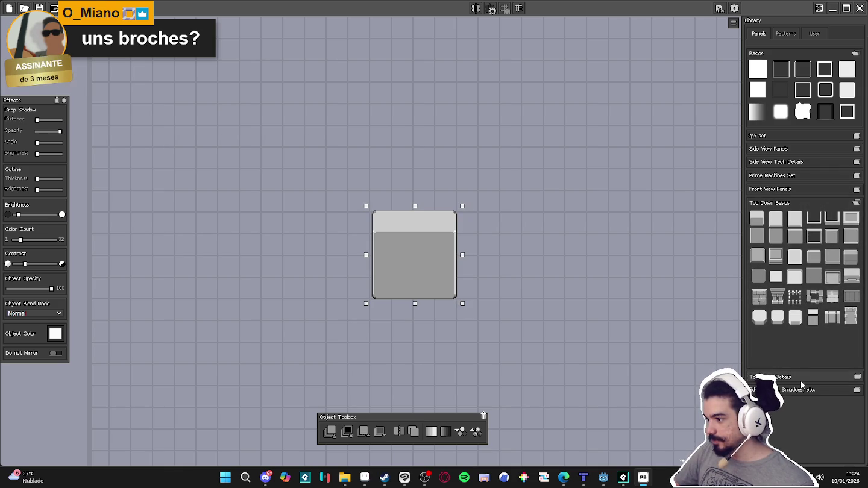
pyautogui.click(855, 378)
pyautogui.scroll(-5, 834, 350)
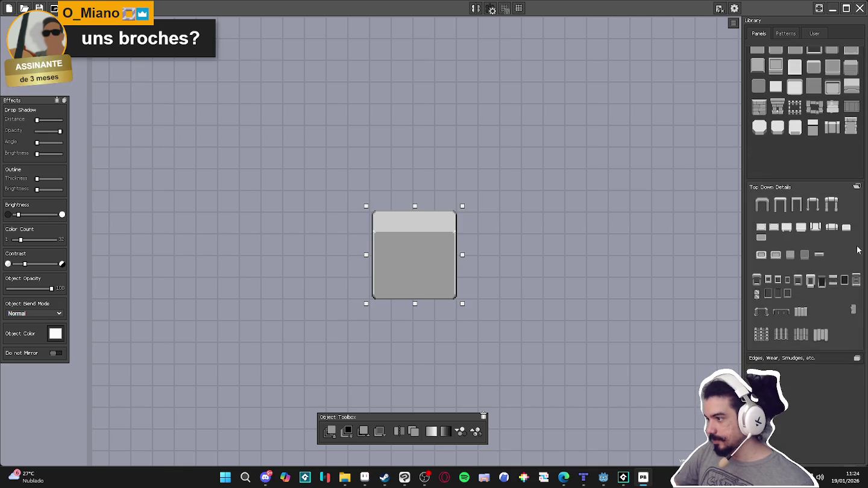
pyautogui.click(797, 205)
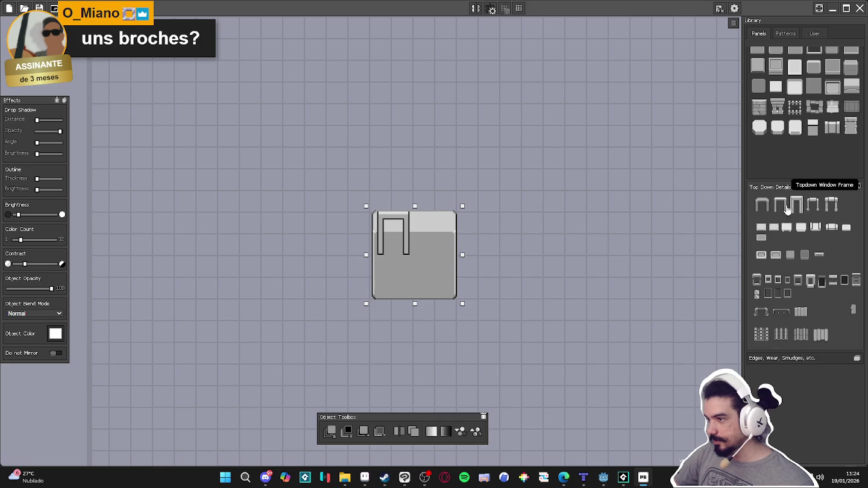
pyautogui.moveTo(409, 222); pyautogui.dragTo(434, 277)
pyautogui.click(430, 267)
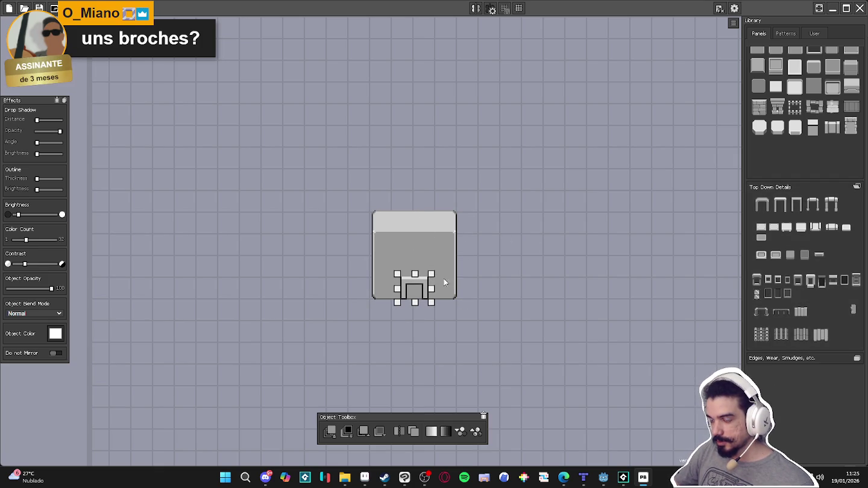
pyautogui.click(561, 296)
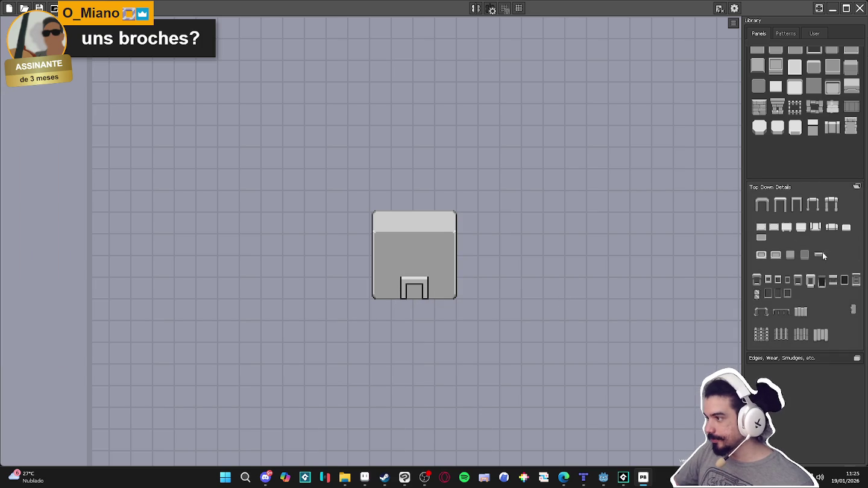
# Step: Place matching inset-frame windows from the Library on the left and right of the building
pyautogui.click(807, 358)
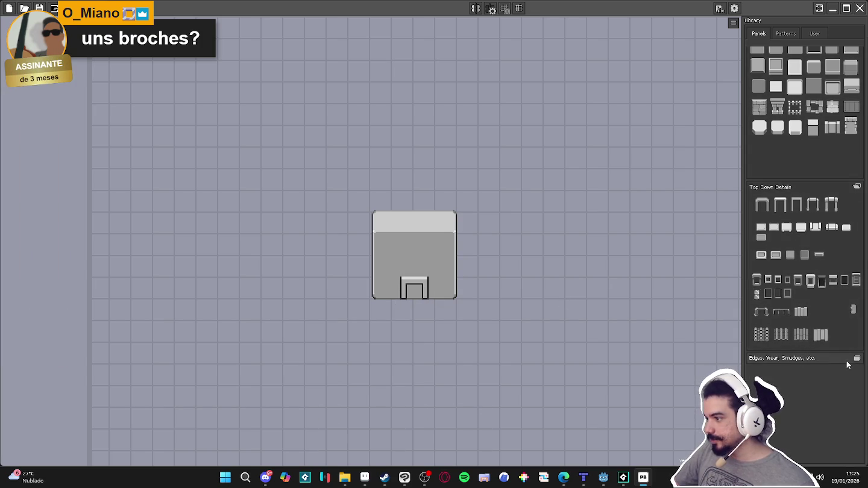
pyautogui.scroll(-1, 801, 361)
pyautogui.scroll(2, 799, 360)
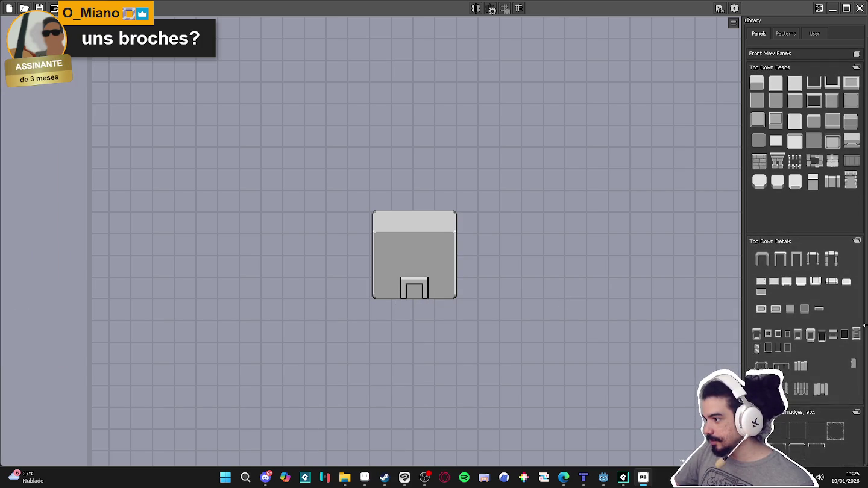
pyautogui.moveTo(854, 339)
pyautogui.mouseDown()
pyautogui.moveTo(780, 341)
pyautogui.moveTo(393, 234)
pyautogui.moveTo(395, 261)
pyautogui.mouseUp()
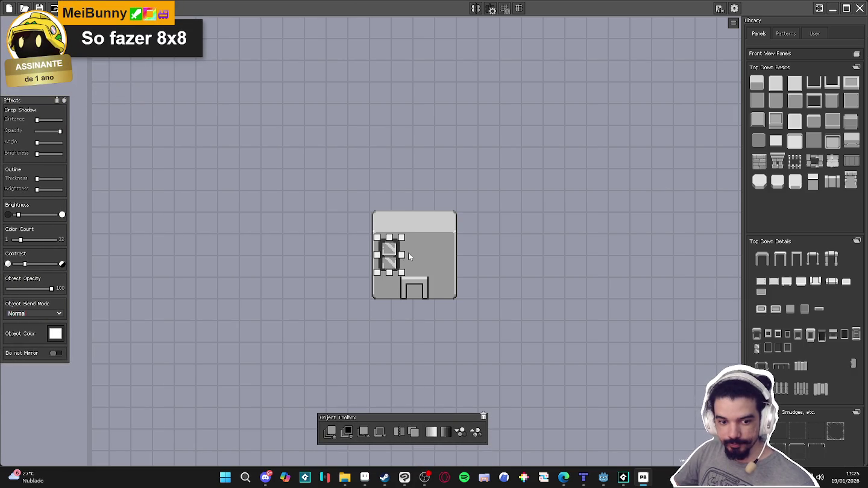
pyautogui.moveTo(396, 259); pyautogui.dragTo(443, 263)
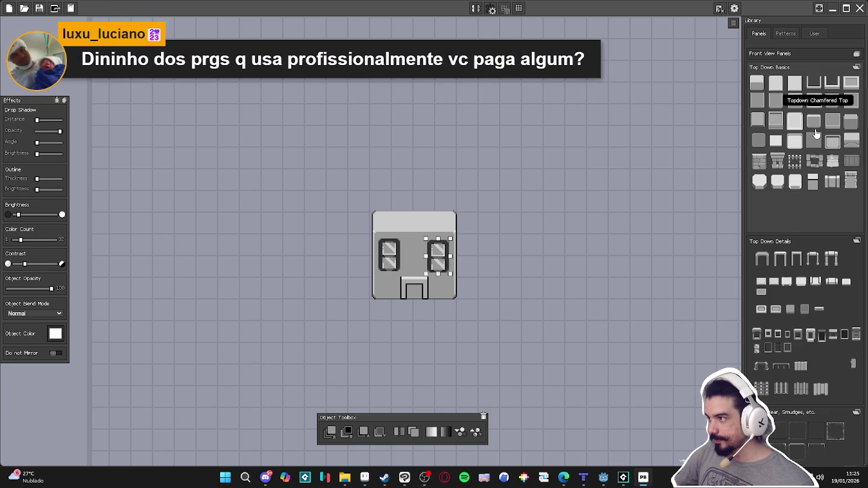
pyautogui.scroll(2, 850, 88)
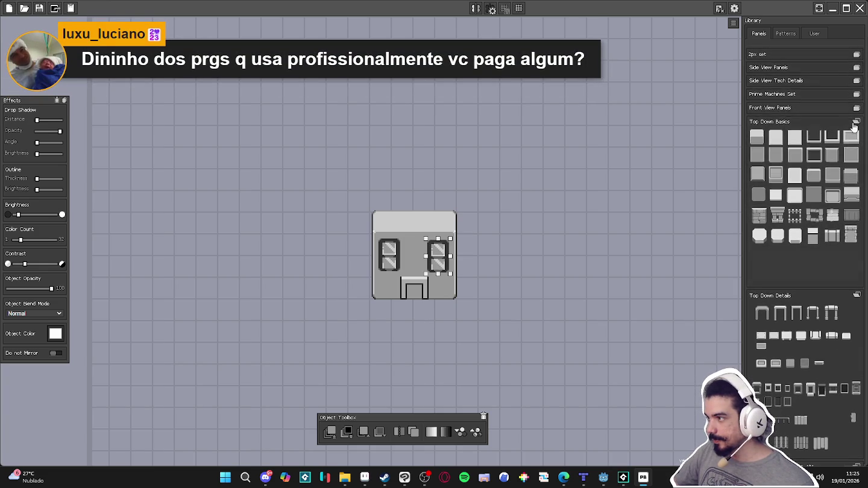
# Step: Add a Topdown Box Inset panel and resize it to span the building's full top width
pyautogui.click(851, 139)
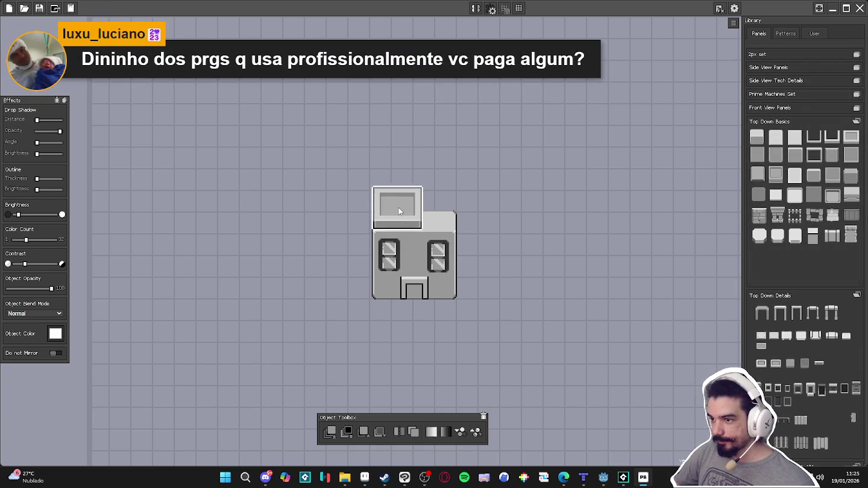
pyautogui.click(399, 207)
pyautogui.moveTo(425, 213); pyautogui.dragTo(465, 219)
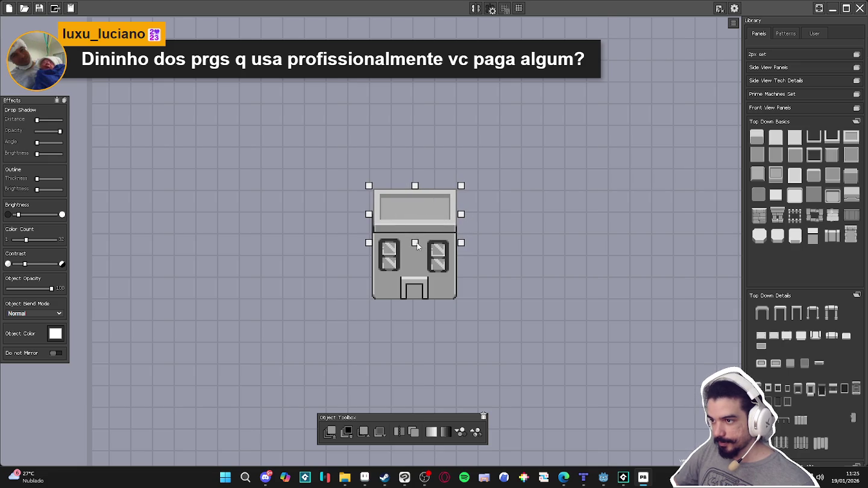
pyautogui.moveTo(415, 242); pyautogui.dragTo(414, 242)
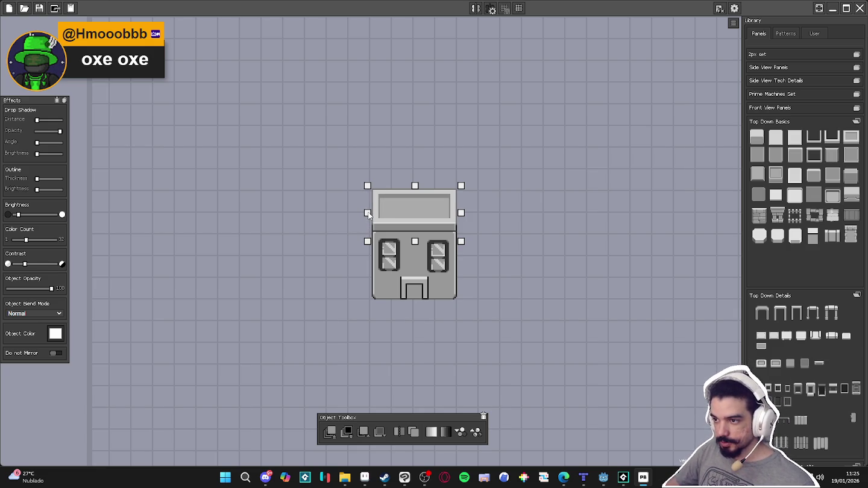
pyautogui.moveTo(416, 187); pyautogui.dragTo(422, 189)
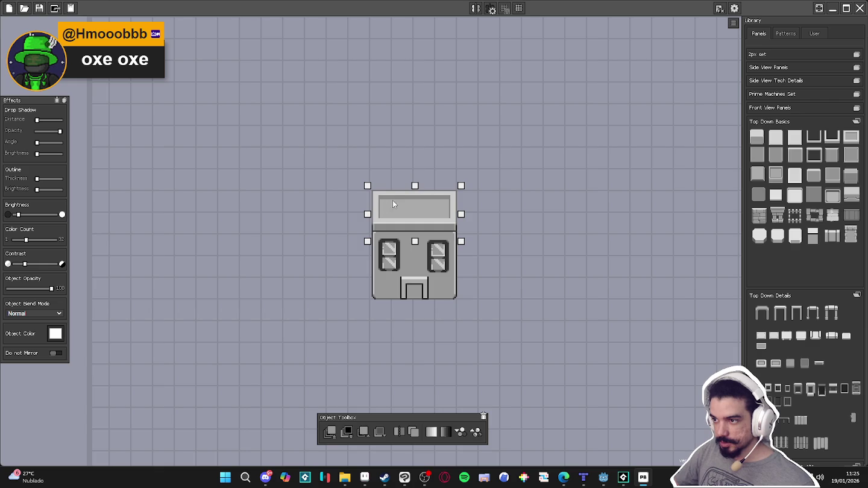
# Step: Select and deselect the building to check the finished roof panel
pyautogui.click(370, 263)
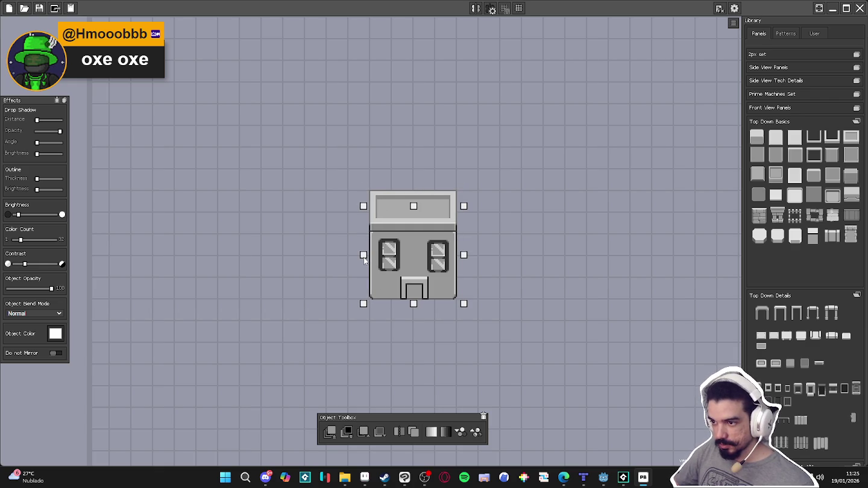
pyautogui.click(525, 208)
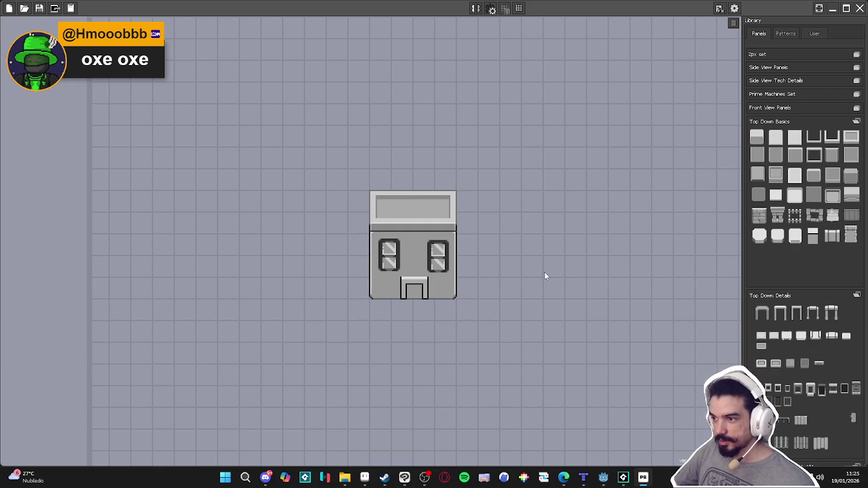
pyautogui.click(429, 232)
pyautogui.click(562, 257)
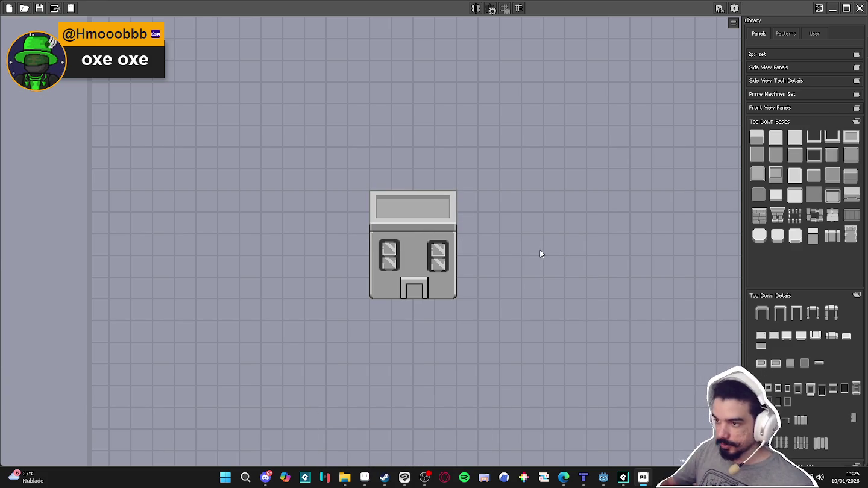
pyautogui.moveTo(811, 389)
pyautogui.mouseDown()
pyautogui.moveTo(392, 257)
pyautogui.moveTo(507, 283)
pyautogui.mouseUp()
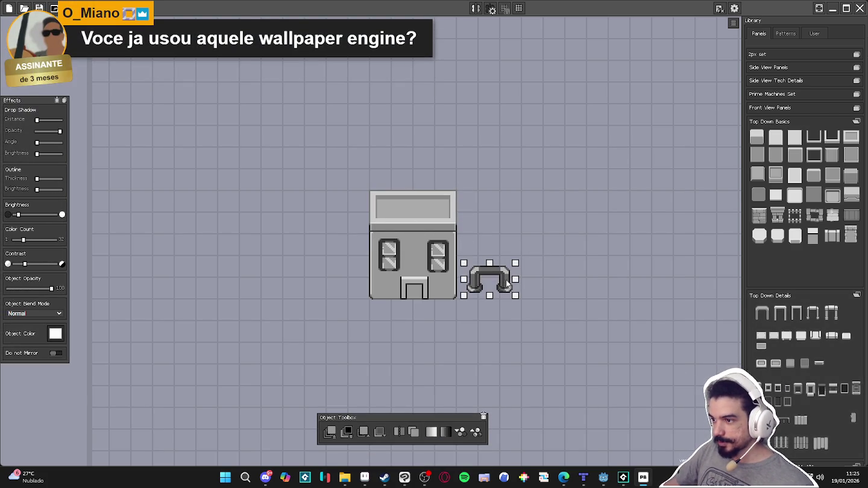
pyautogui.press('Delete')
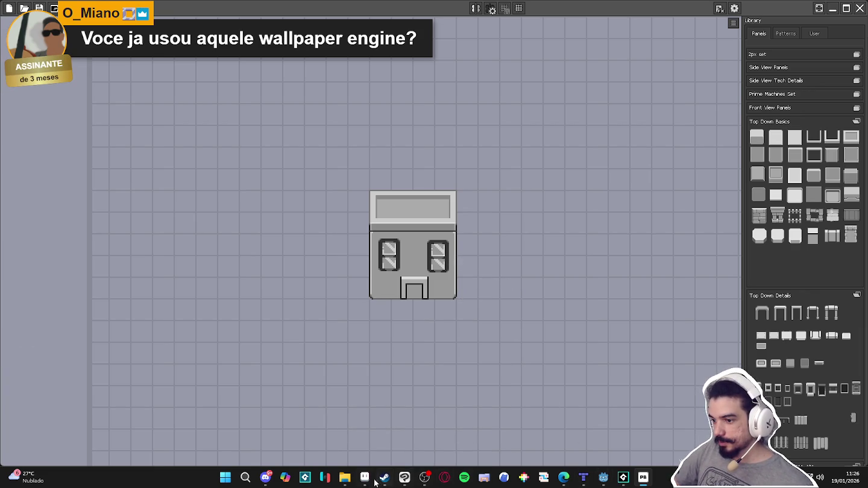
pyautogui.click(366, 477)
# Step: Zoom in and out on the structures_test town map in Aseprite, then return to Pixel Basher
pyautogui.scroll(1, 593, 253)
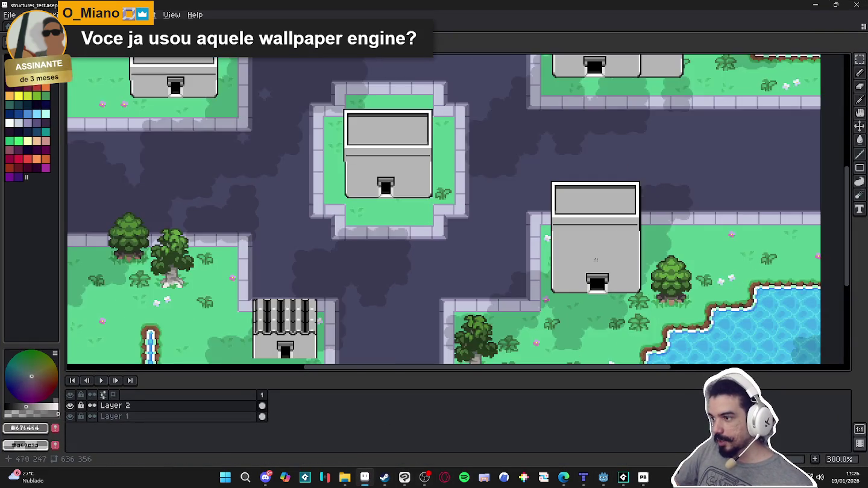
pyautogui.scroll(2, 594, 253)
pyautogui.scroll(-2, 574, 247)
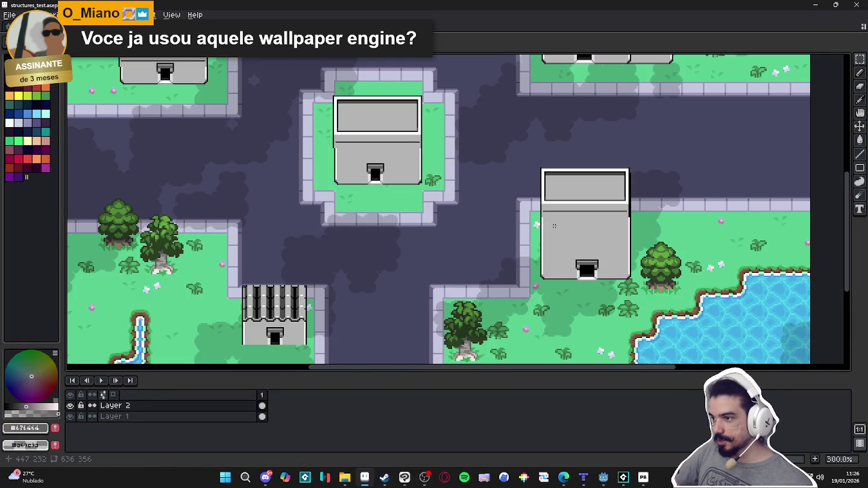
pyautogui.scroll(-1, 573, 242)
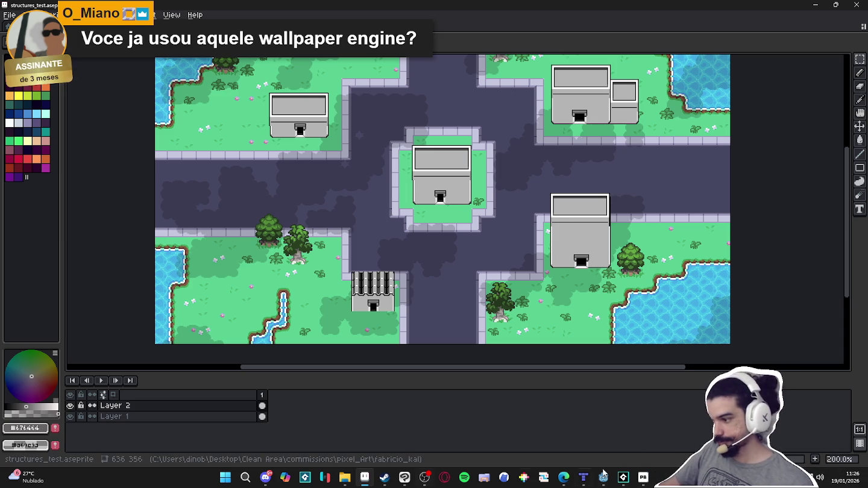
pyautogui.click(641, 481)
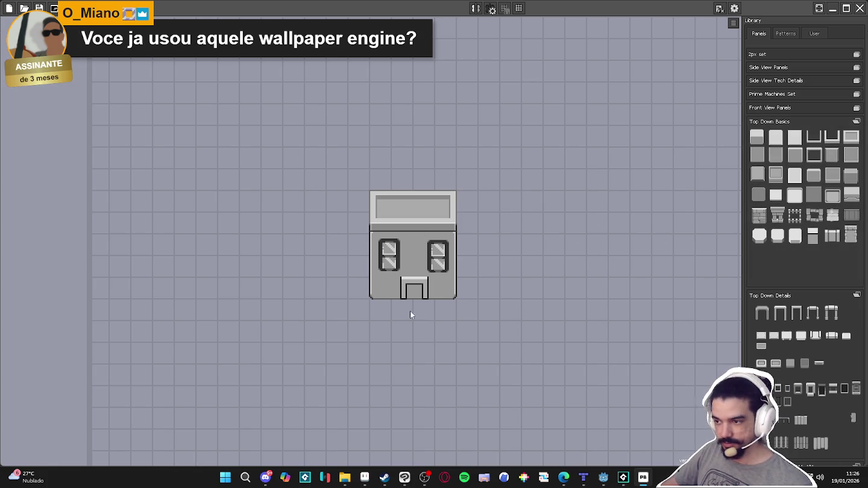
# Step: Select the building, glance at Global Settings and the Object Color picker, then open Document Settings
pyautogui.click(428, 265)
pyautogui.click(417, 223)
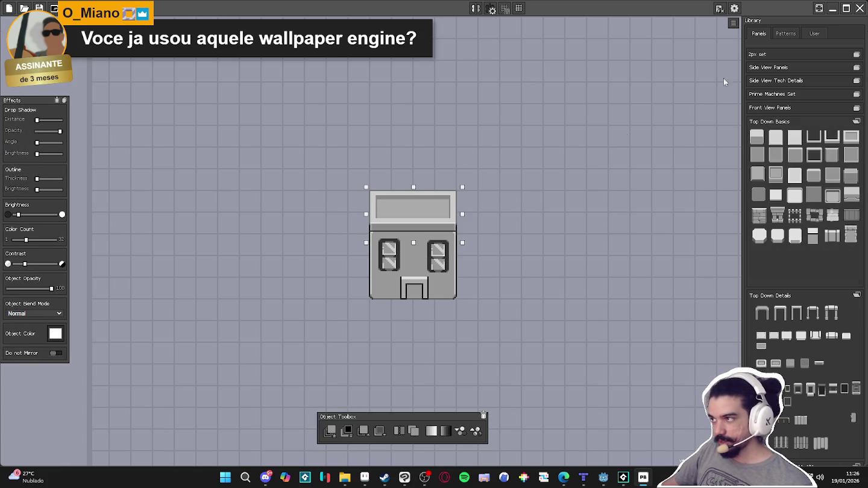
pyautogui.click(734, 9)
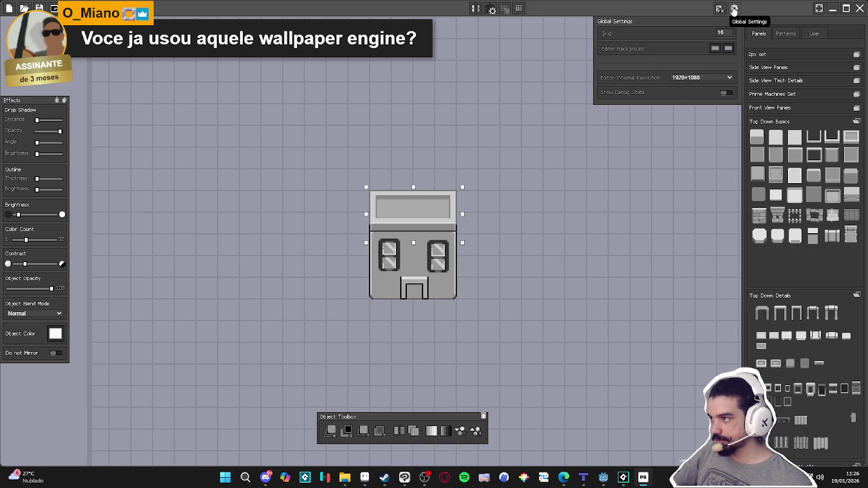
pyautogui.click(736, 9)
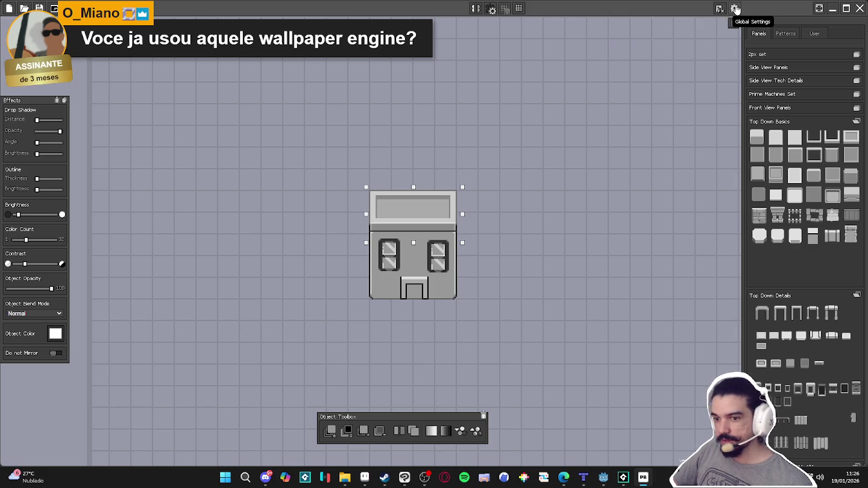
pyautogui.click(53, 337)
pyautogui.click(25, 335)
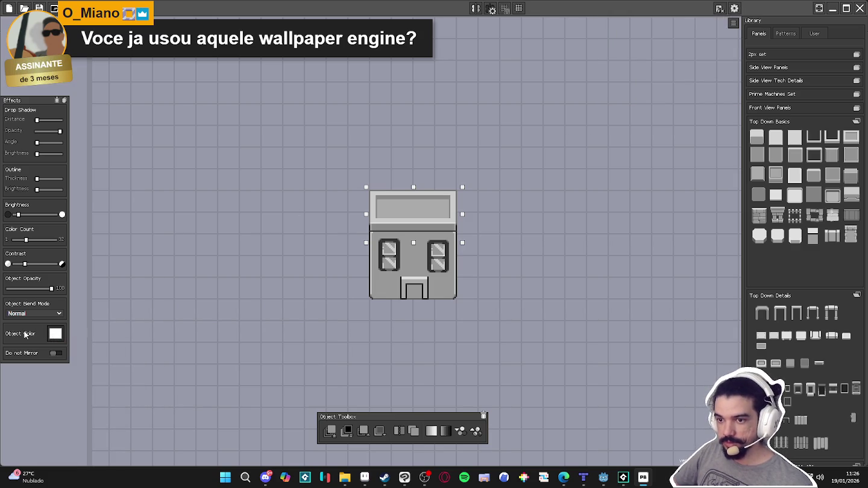
pyautogui.click(719, 9)
# Step: Try dawnbringer-16, apply na16.pal, and adjust Tolerance, Levels and Contrast
pyautogui.click(650, 144)
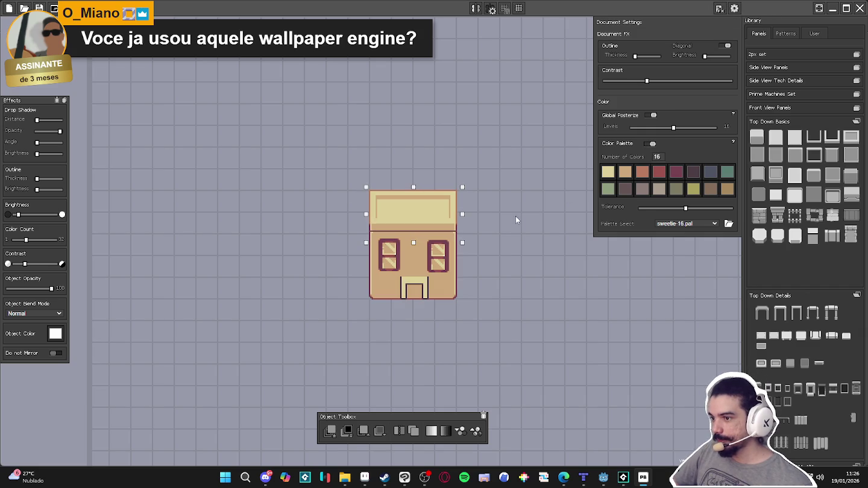
pyautogui.click(699, 224)
pyautogui.click(680, 238)
pyautogui.click(698, 224)
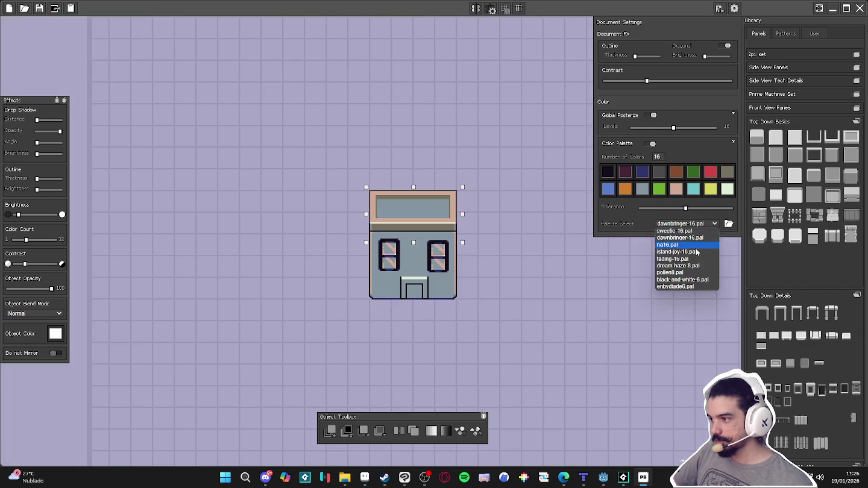
pyautogui.click(697, 246)
pyautogui.moveTo(687, 214); pyautogui.dragTo(673, 212)
pyautogui.moveTo(671, 128)
pyautogui.mouseDown()
pyautogui.moveTo(705, 129)
pyautogui.moveTo(657, 137)
pyautogui.moveTo(676, 138)
pyautogui.mouseUp()
pyautogui.moveTo(648, 84)
pyautogui.mouseDown()
pyautogui.moveTo(659, 86)
pyautogui.moveTo(653, 92)
pyautogui.mouseUp()
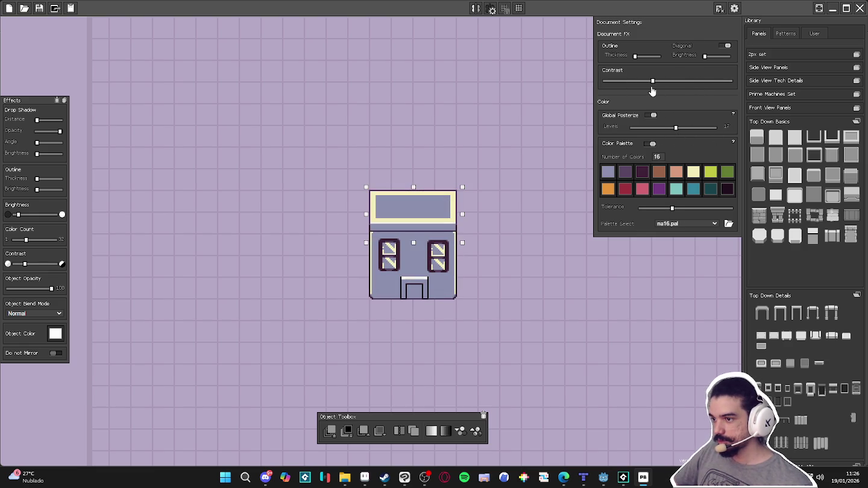
# Step: Switch the document palette to pollen8.pal
pyautogui.click(694, 224)
pyautogui.click(689, 255)
pyautogui.click(693, 225)
pyautogui.click(678, 275)
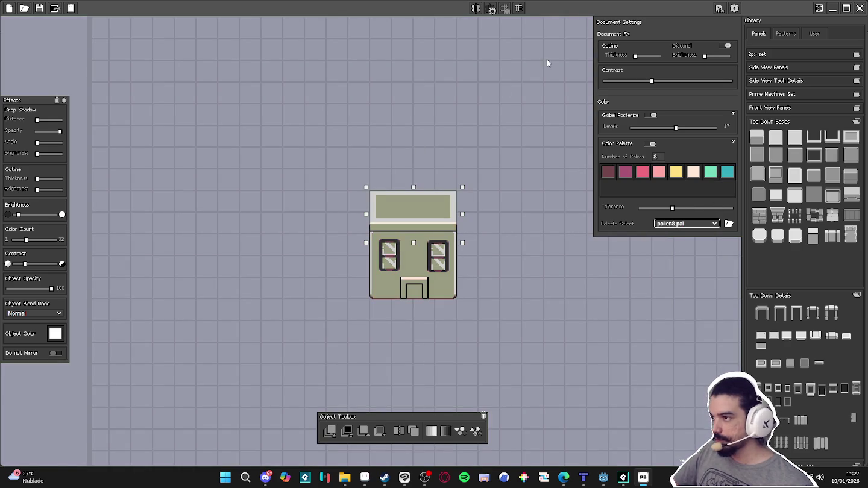
# Step: Deselect the building, check Global Settings, and bring Steam to the front
pyautogui.click(548, 62)
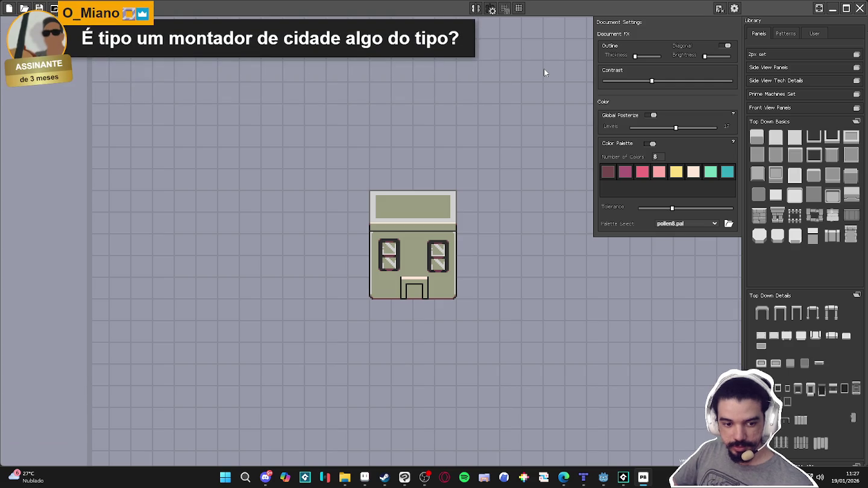
pyautogui.click(734, 8)
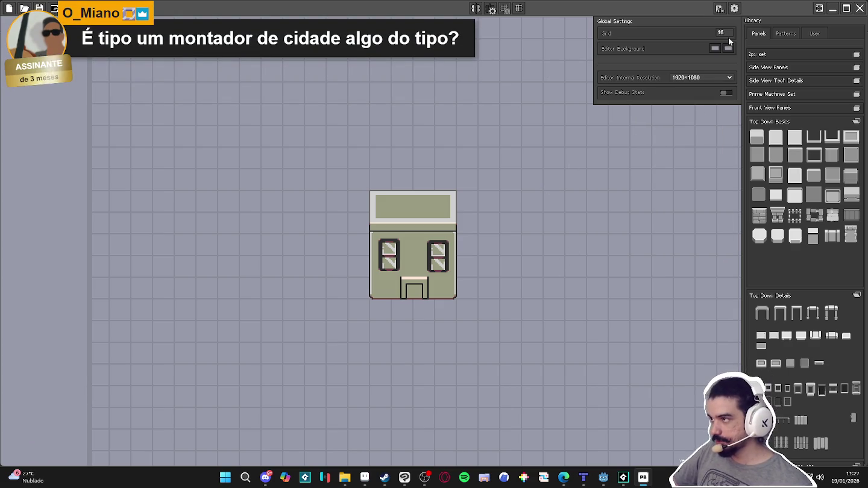
pyautogui.click(734, 8)
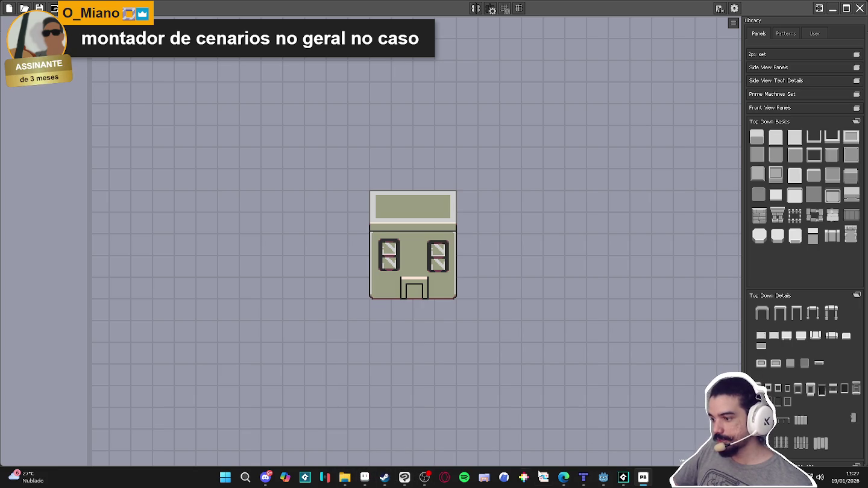
pyautogui.click(384, 477)
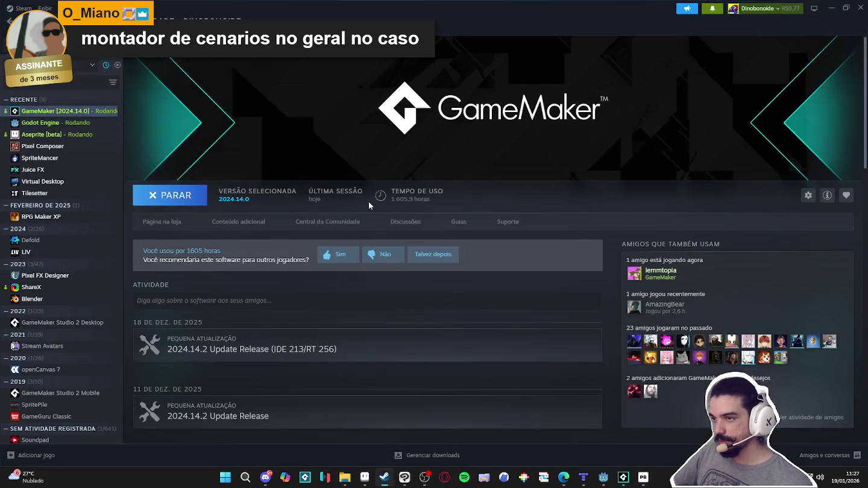
# Step: Search the Steam store for 'mighty goo' and open the Mighty Goose page
pyautogui.click(43, 21)
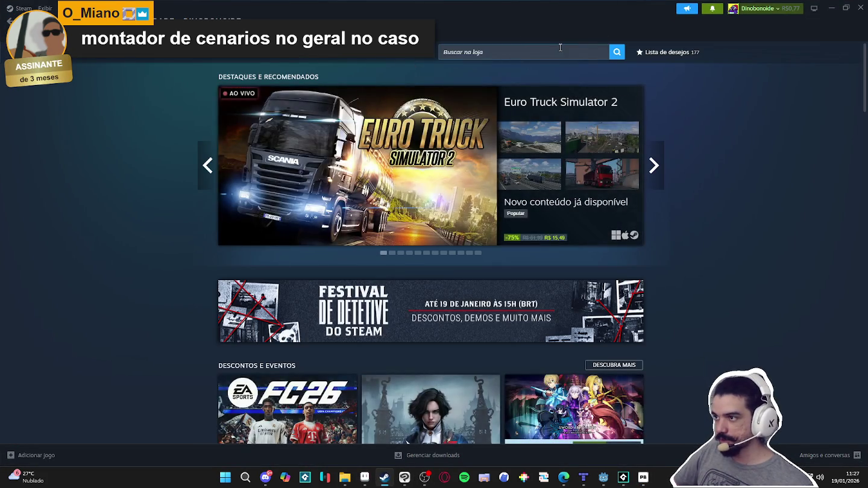
pyautogui.click(561, 49)
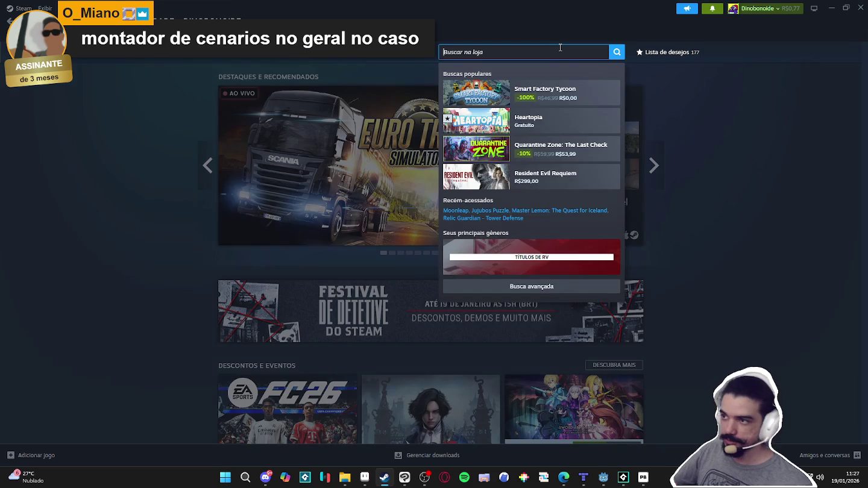
pyautogui.write('mighty go')
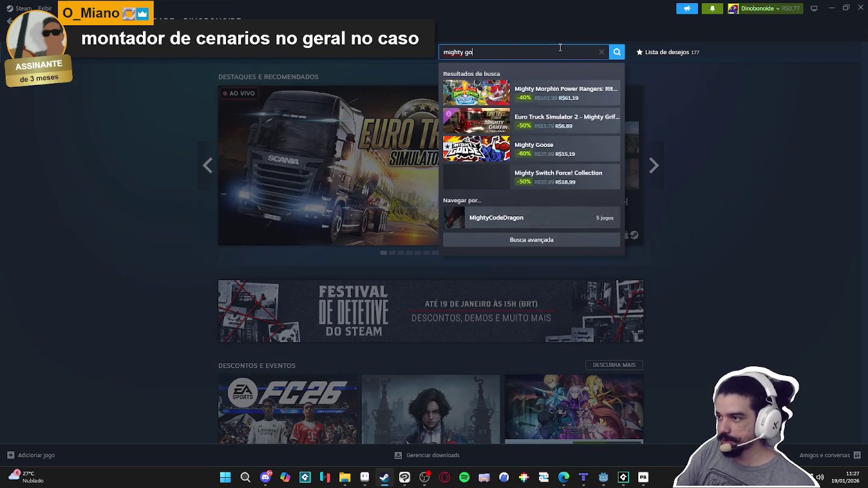
pyautogui.write('o')
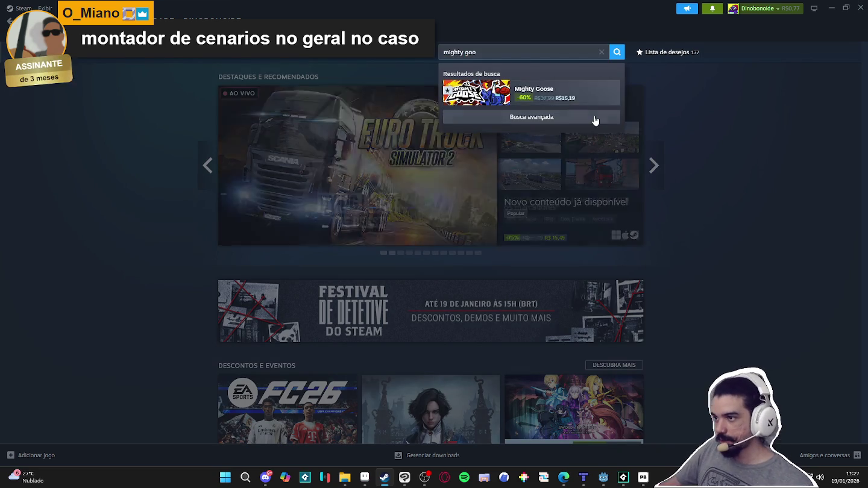
pyautogui.click(568, 93)
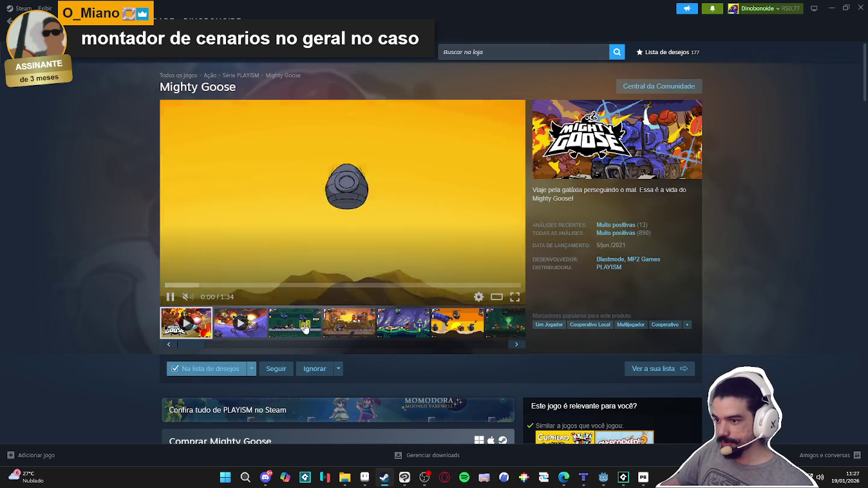
# Step: View Mighty Goose's screenshots full-size from the third through the final trailer, then close the viewer
pyautogui.click(304, 327)
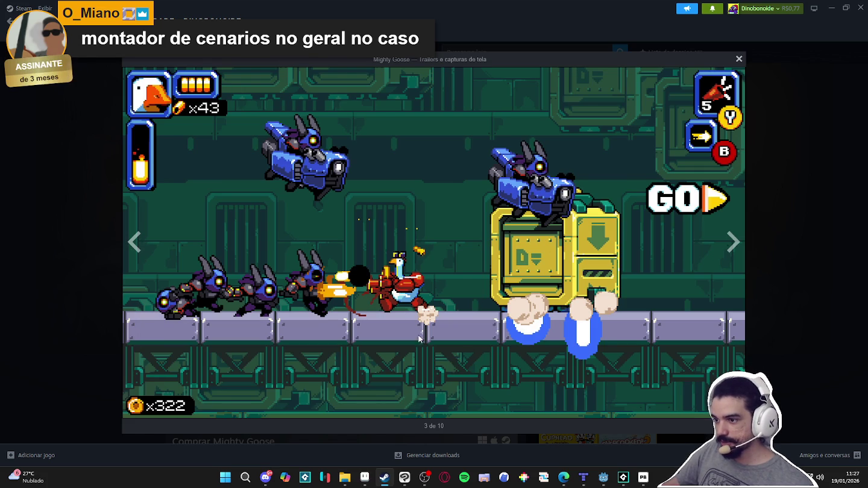
pyautogui.click(727, 245)
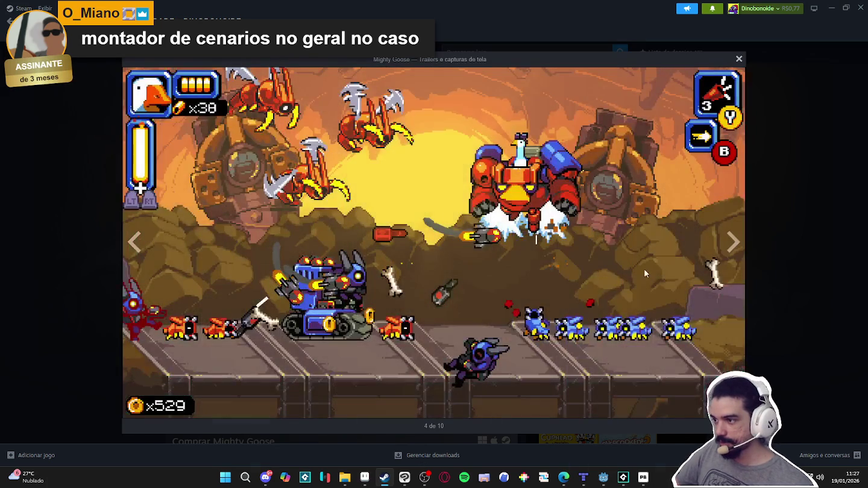
pyautogui.click(731, 244)
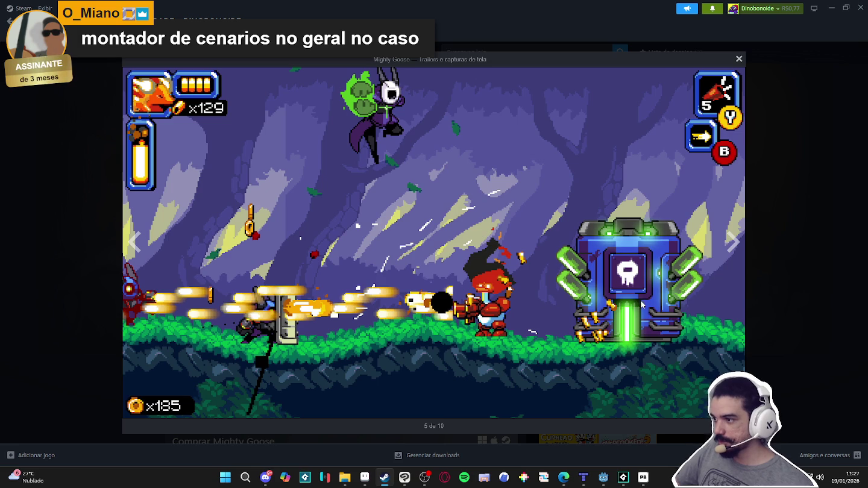
pyautogui.click(736, 247)
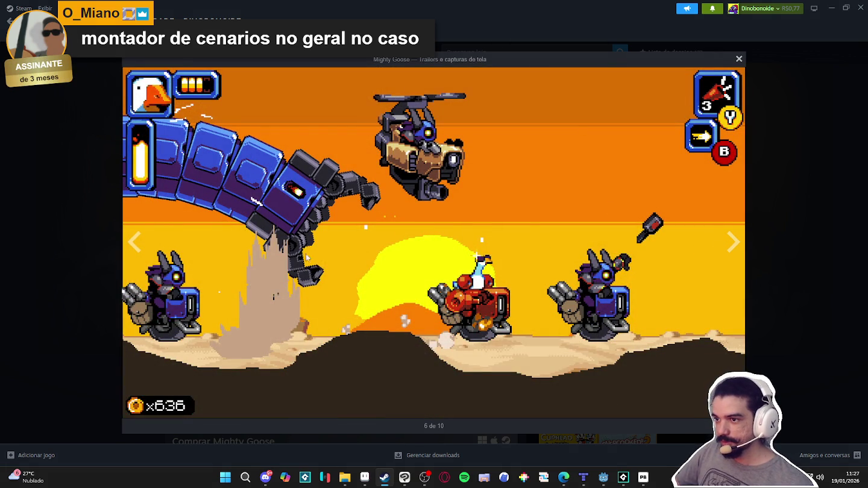
pyautogui.click(728, 252)
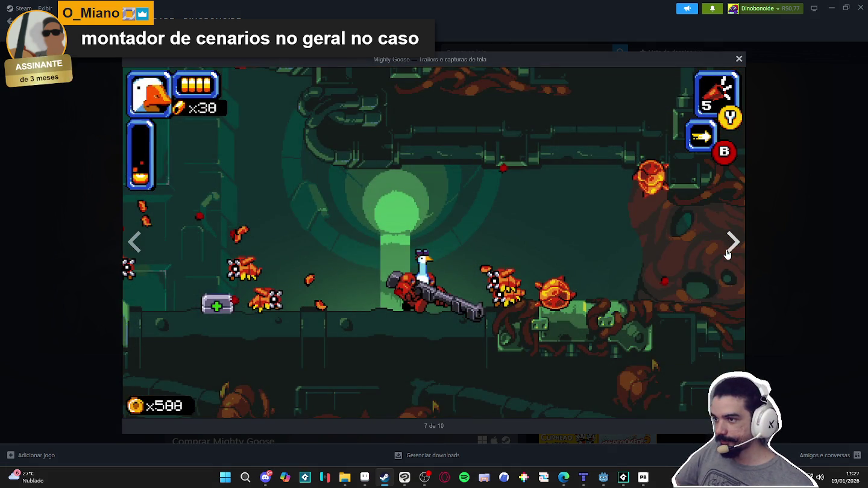
pyautogui.click(728, 253)
pyautogui.click(728, 252)
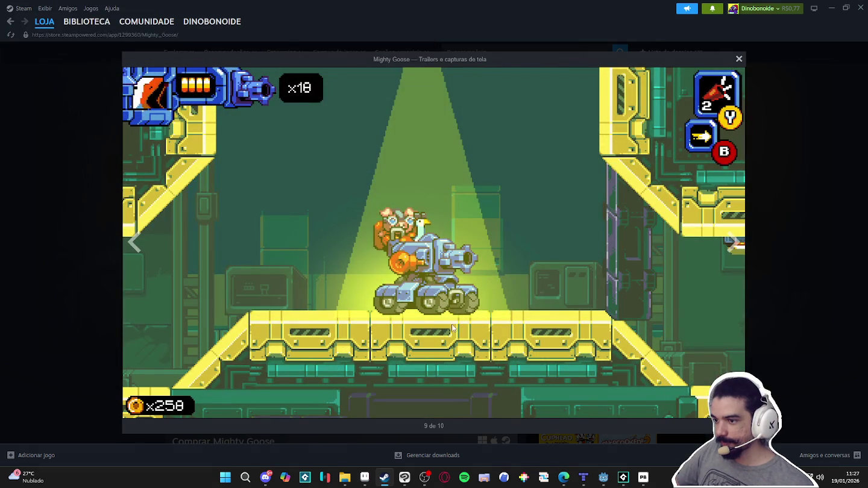
pyautogui.click(730, 246)
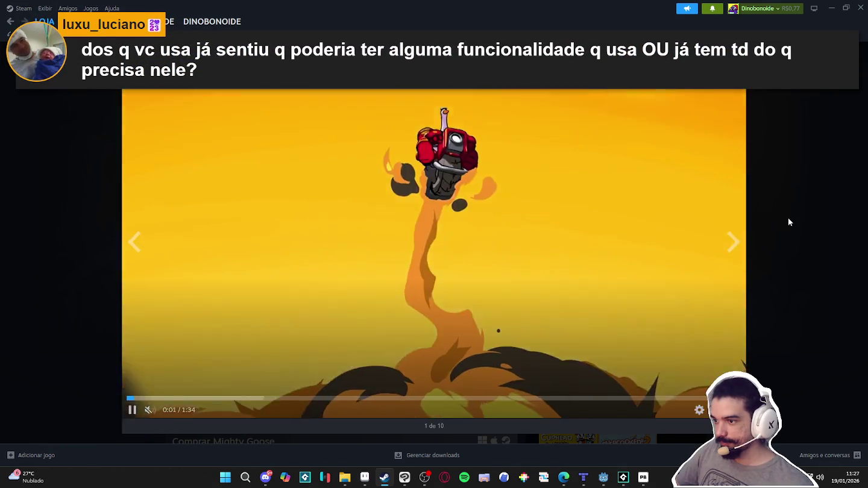
pyautogui.click(788, 218)
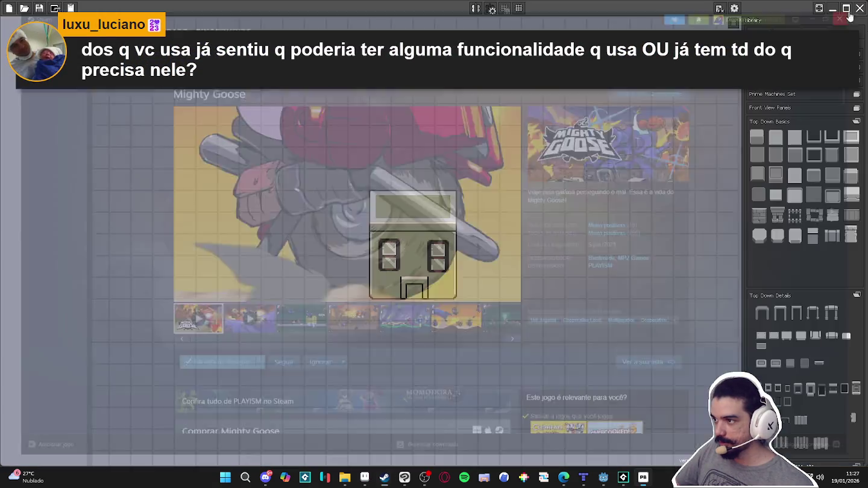